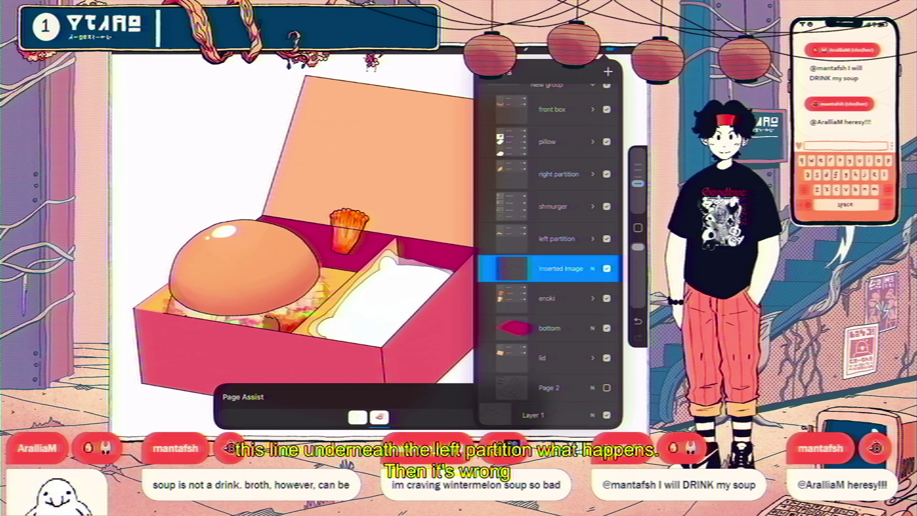
Duplicate the Inserted Image layer and hide the shmurger (burger) group
mouse_move(573, 268)
left_mouse_down()
mouse_move(516, 268)
mouse_move(564, 210)
mouse_move(557, 235)
left_mouse_up()
left_click(568, 269)
scroll(296, 224, "down", 3)
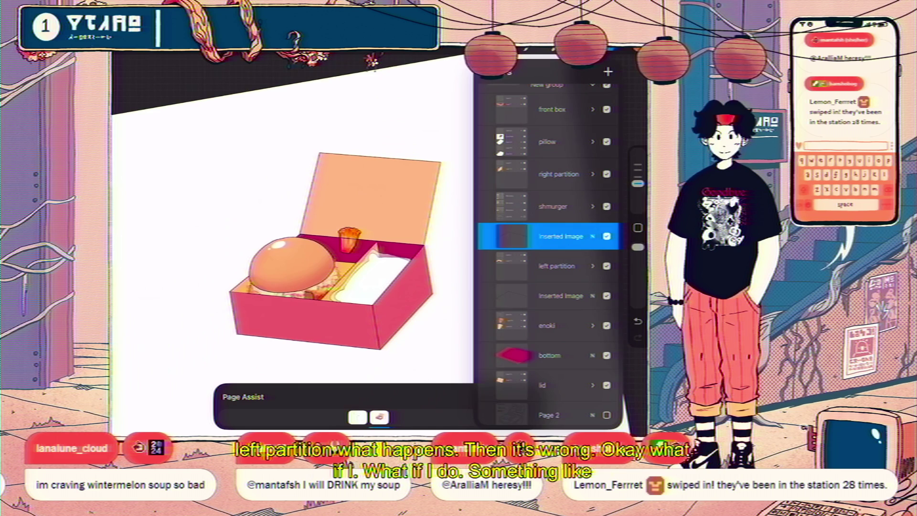
left_click(592, 206)
left_click(554, 199)
left_click(592, 198)
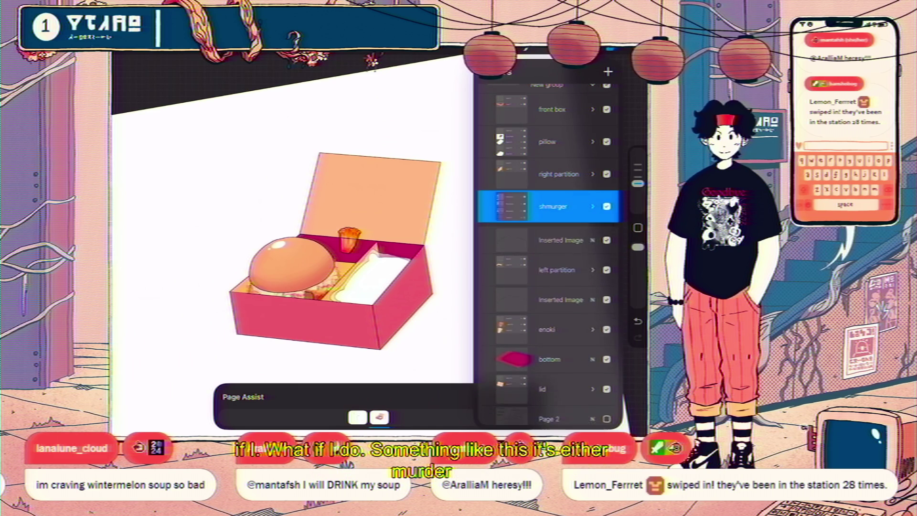
left_click(606, 206)
Move the enoki layer up one position in the layer stack
scroll(334, 239, "up", 3)
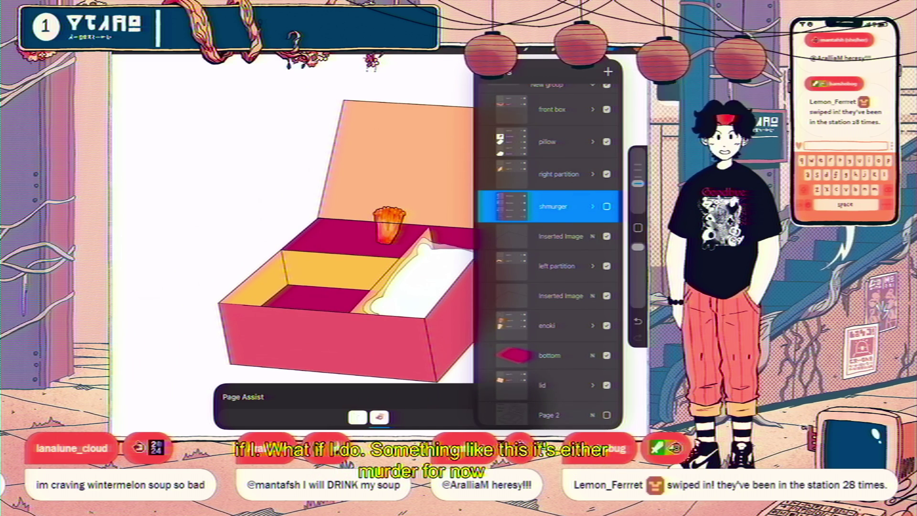
mouse_move(549, 325)
left_mouse_down()
mouse_move(549, 287)
mouse_move(549, 297)
left_mouse_up()
left_click(558, 236)
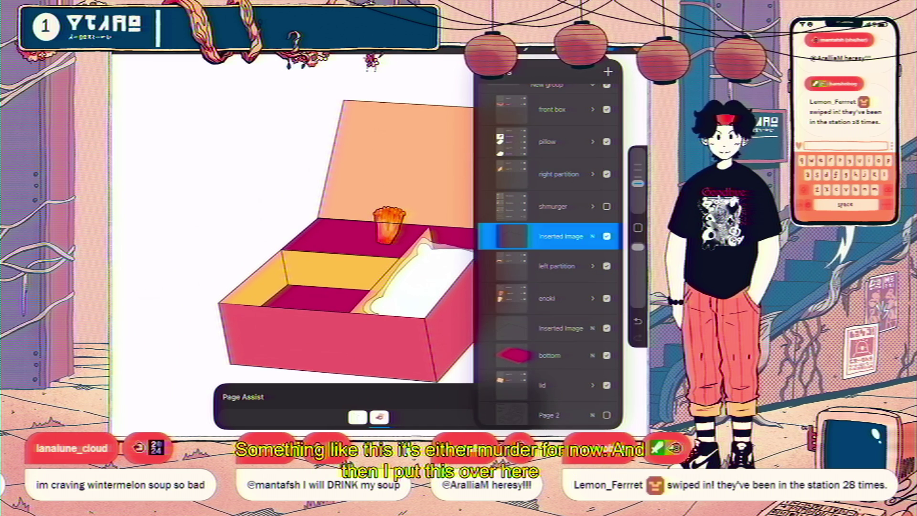
Switch from a rectangle to a freehand selection and trace around the box's back line behind the lid
key("s")
left_click_drag(405, 176, 494, 258)
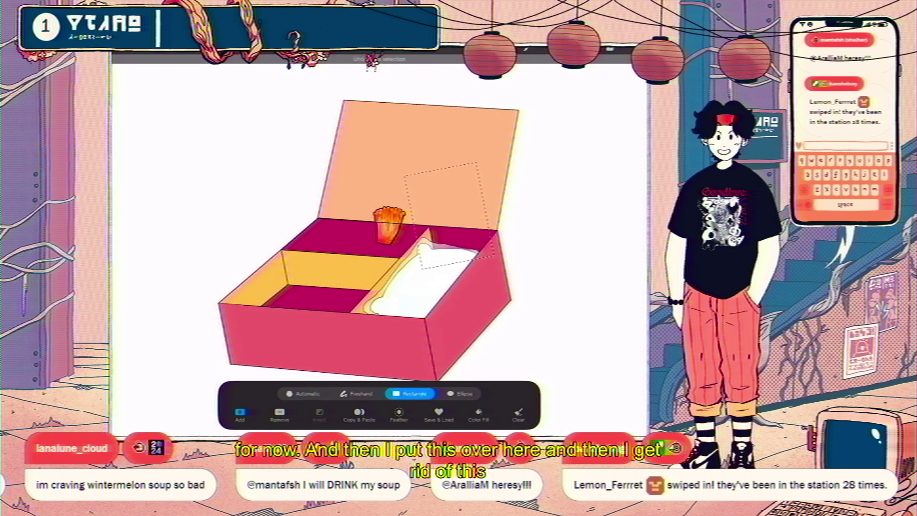
left_click(355, 393)
scroll(337, 208, "up", 5)
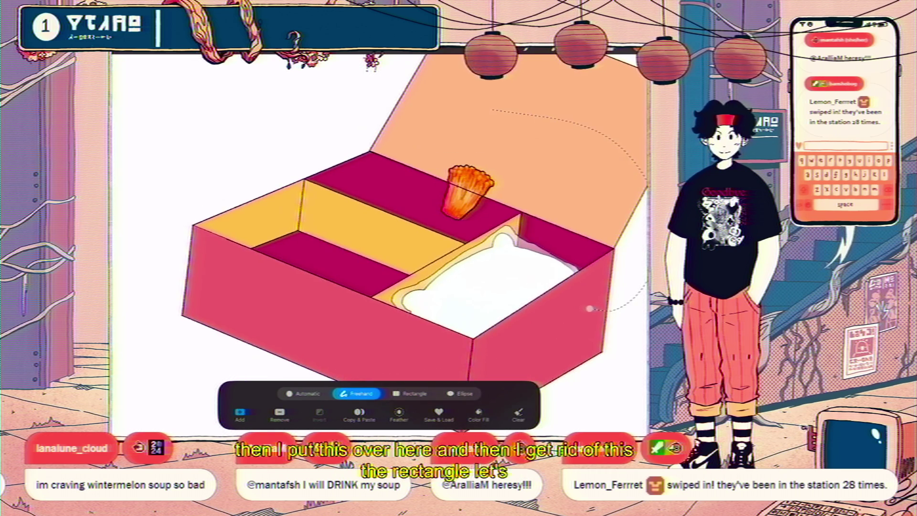
left_click_drag(307, 196, 280, 231)
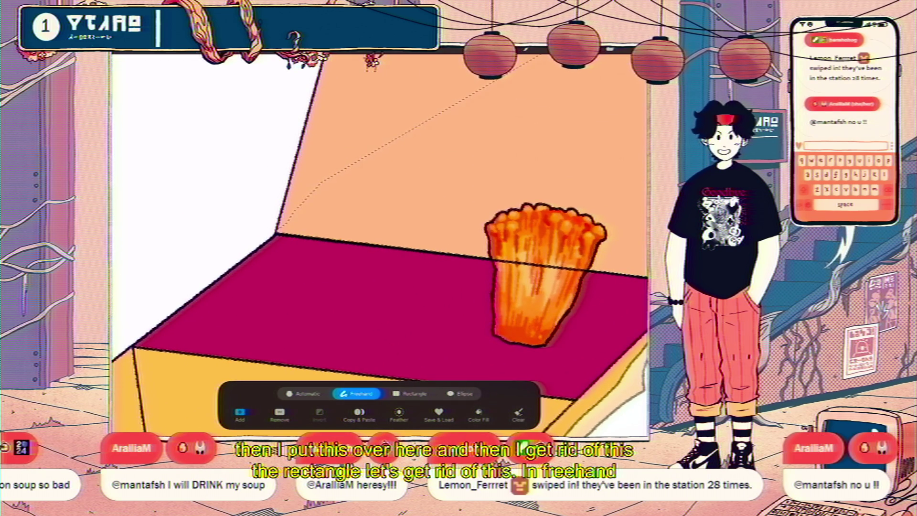
scroll(492, 248, "down", 5)
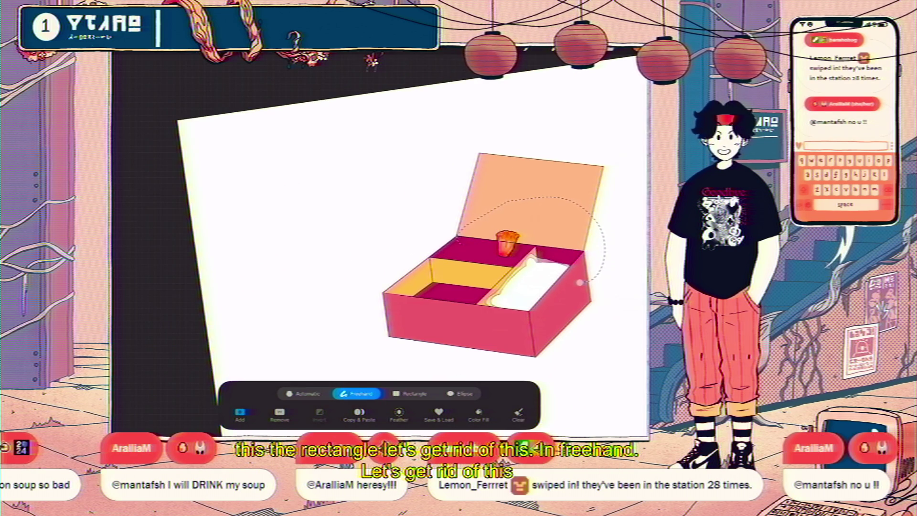
left_click_drag(369, 102, 349, 379)
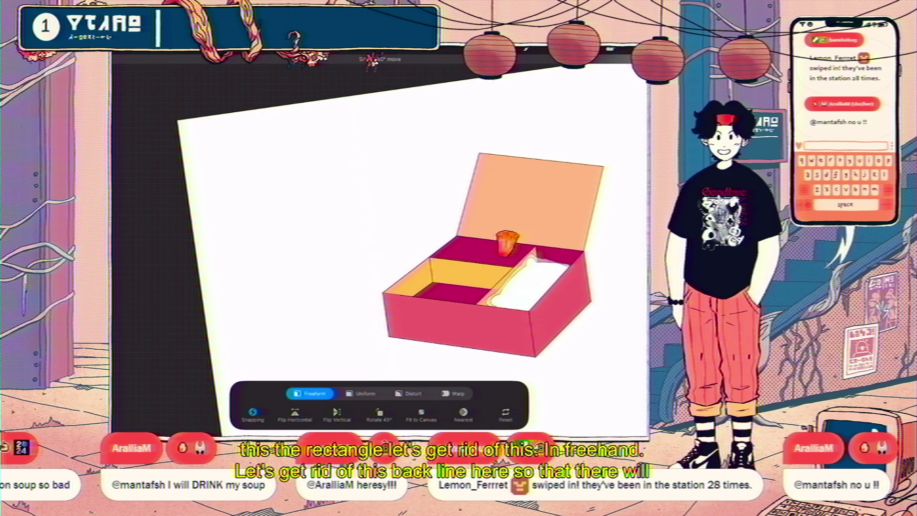
scroll(411, 248, "down", 3)
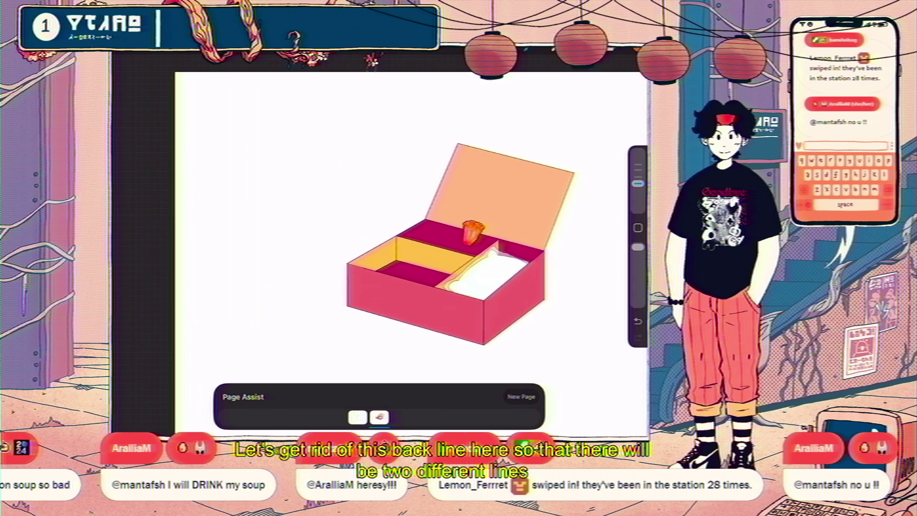
left_click(611, 47)
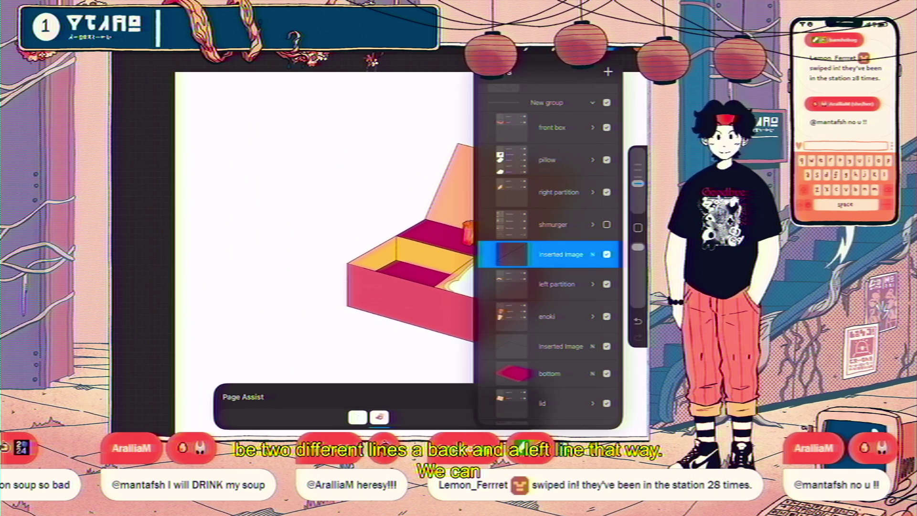
With Magnetics and Snapping off, transform the enoki layer into the back compartment beside the pillow
left_click(553, 316)
left_click(215, 47)
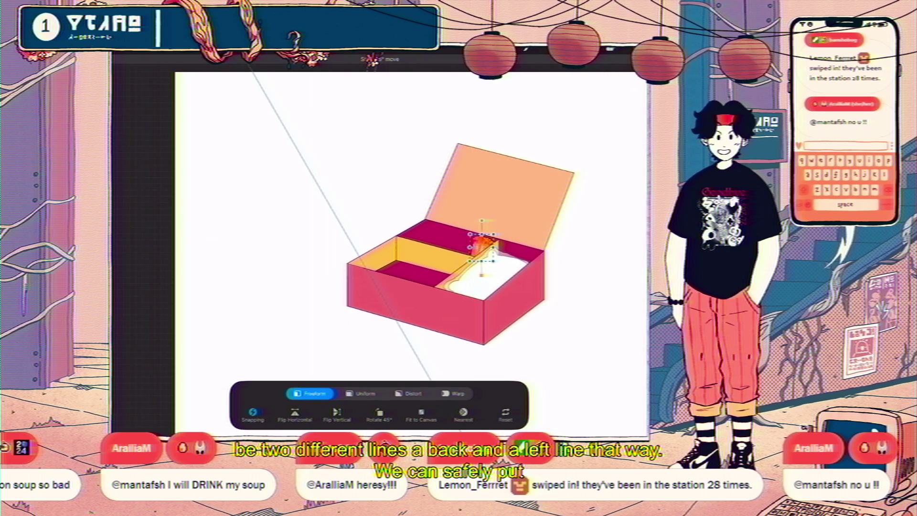
left_click(252, 414)
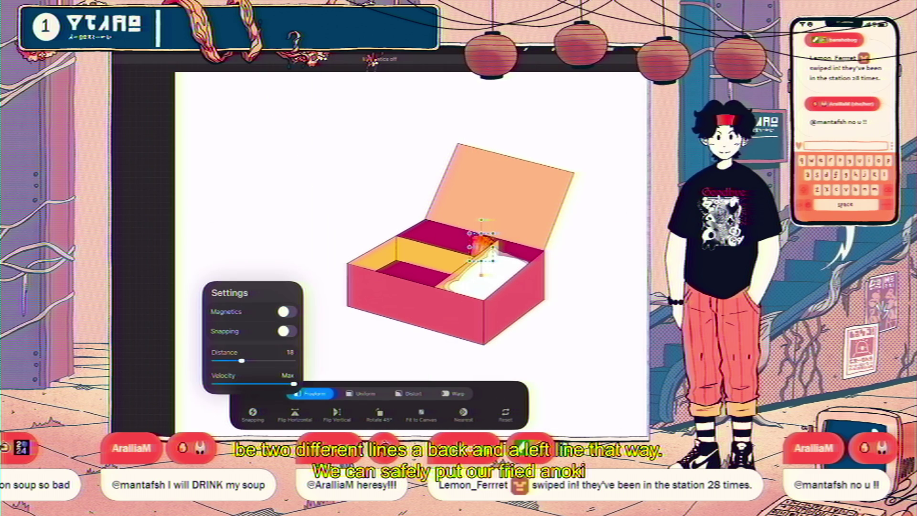
left_click(215, 48)
left_click(215, 48)
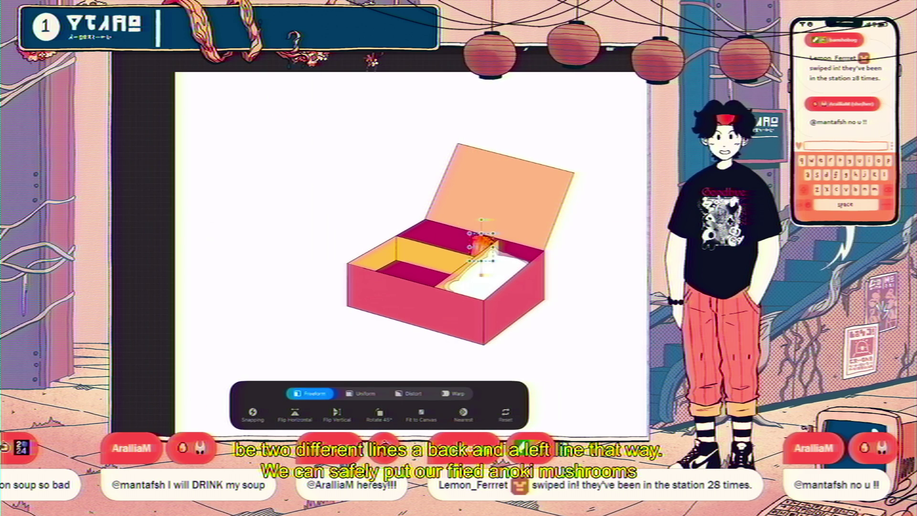
left_click(215, 48)
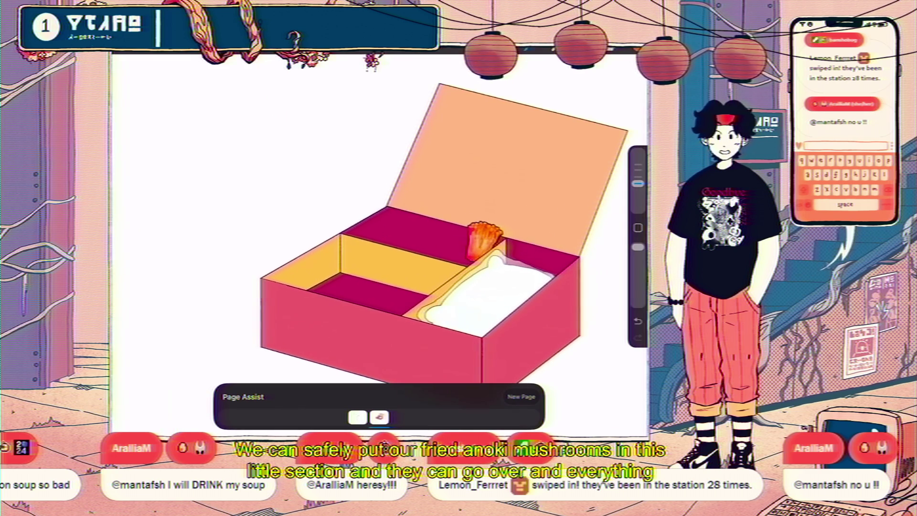
scroll(444, 234, "up", 3)
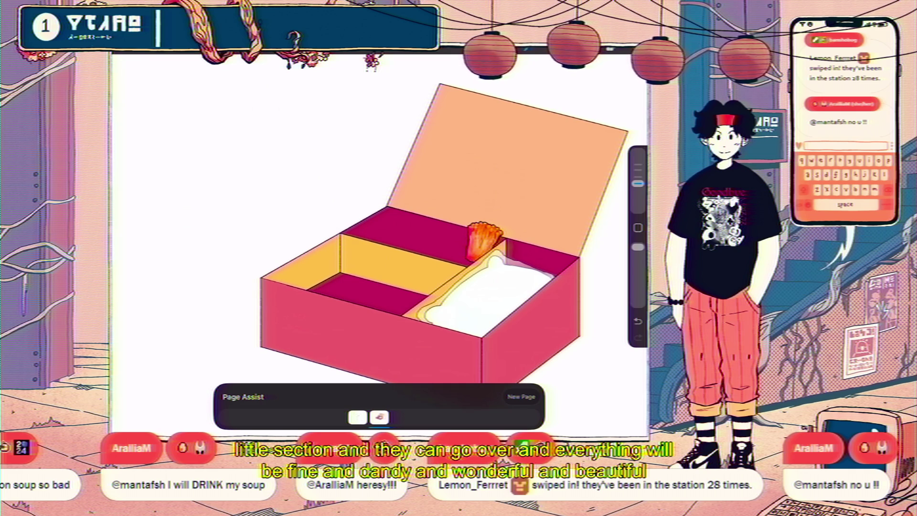
scroll(408, 245, "up", 3)
scroll(382, 243, "up", 2)
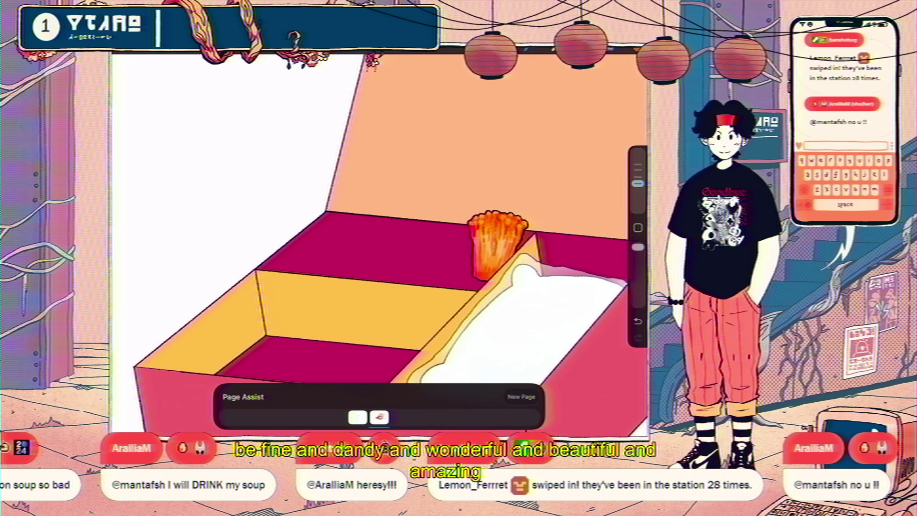
left_click(618, 48)
Duplicate the enoki layer and move the copy left of the original
left_click_drag(596, 254, 515, 254)
left_click(570, 254)
left_click(511, 254)
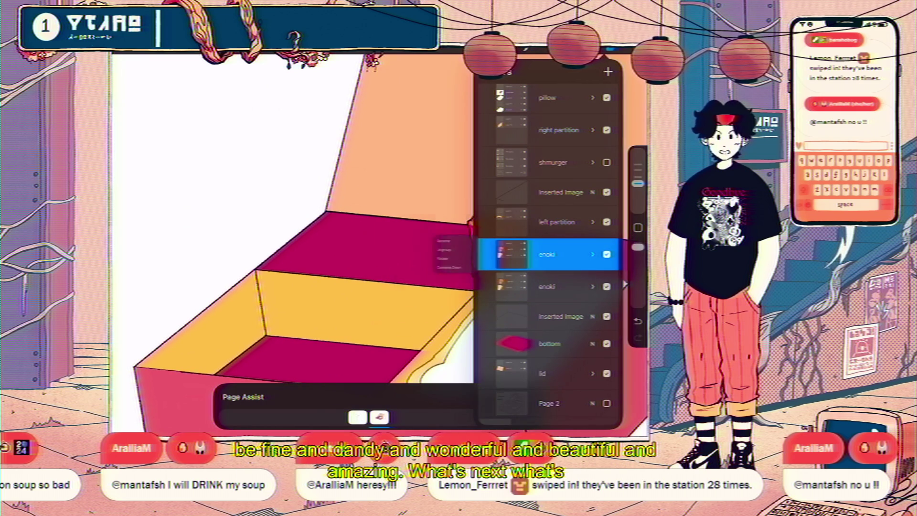
key("v")
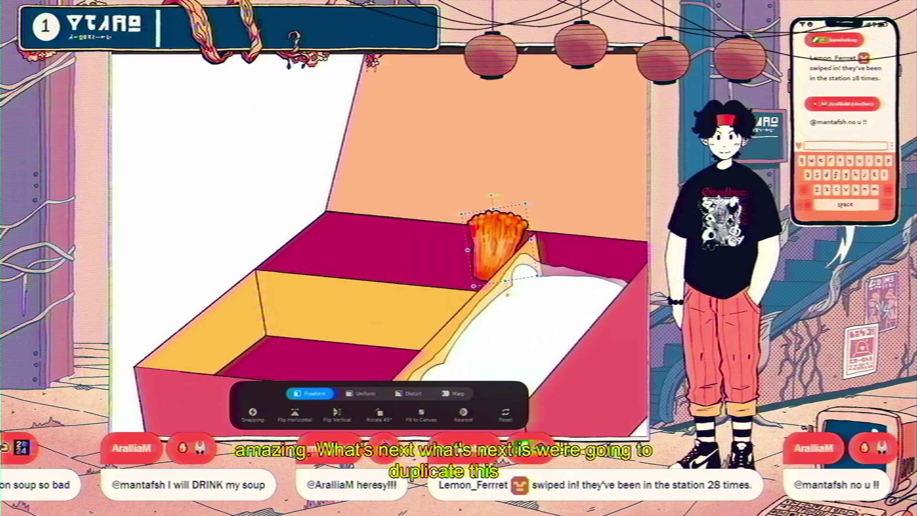
left_click_drag(496, 248, 465, 267)
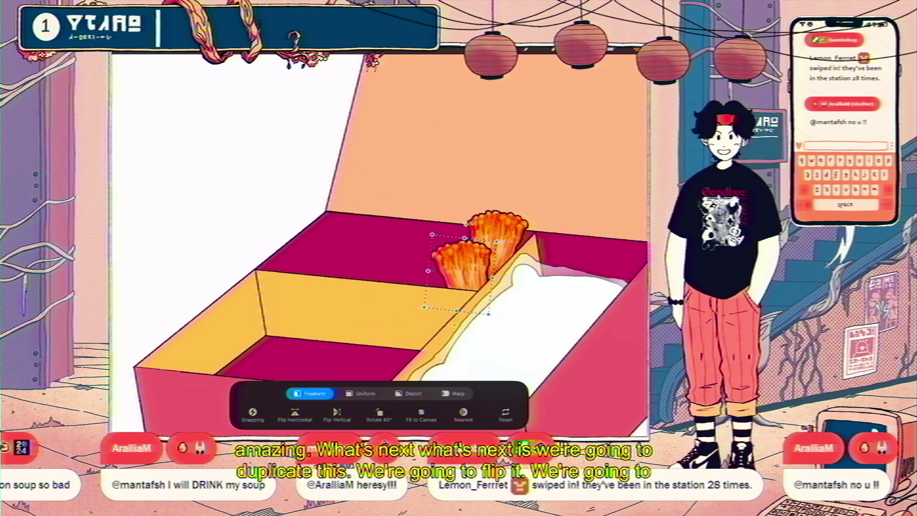
key("v")
key("l")
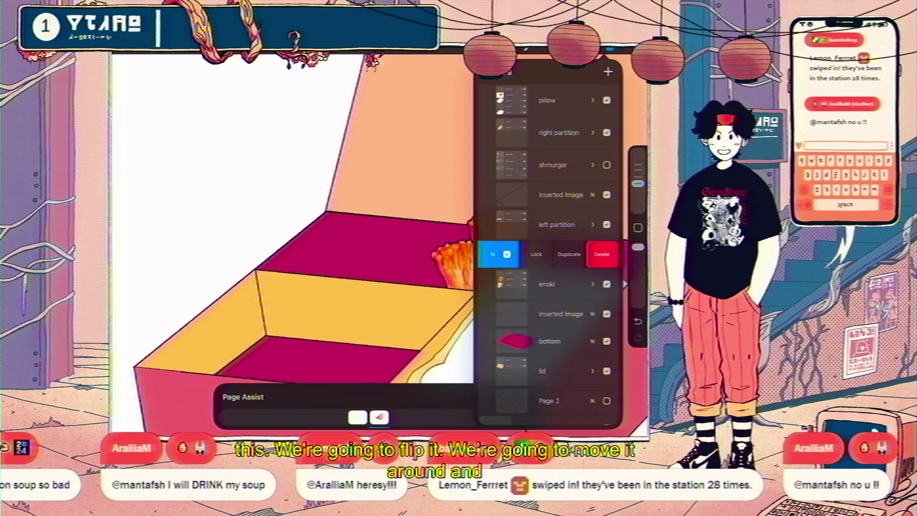
Move and tilt the enoki copy up-left, then reorder the Layer 52 copies
key("v")
left_click_drag(465, 267, 437, 243)
key("v")
key("l")
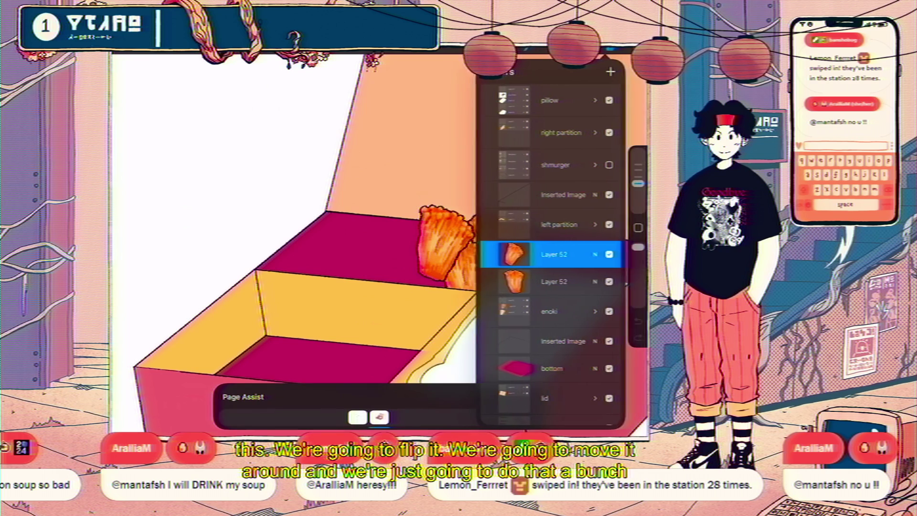
left_click_drag(553, 256, 553, 281)
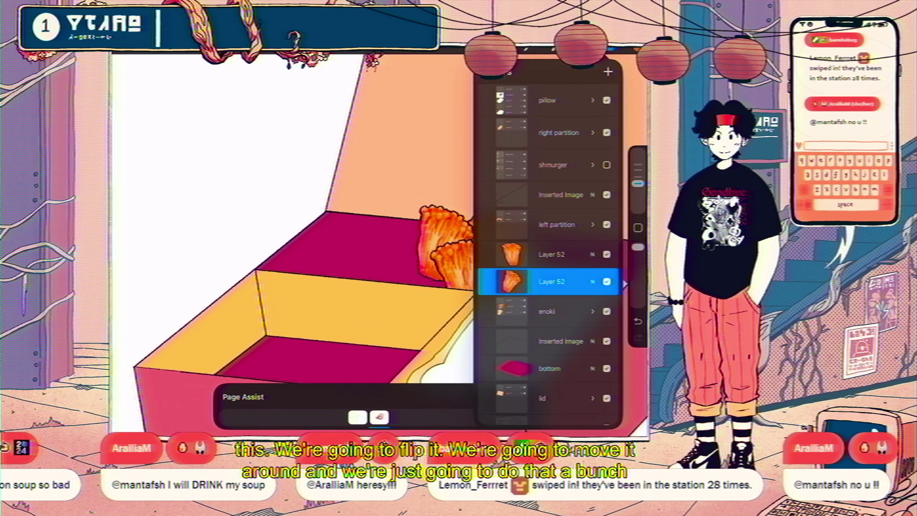
left_click(549, 311)
Add a new layer above the enoki, paste an enoki copy and move it left of the group
left_click(158, 50)
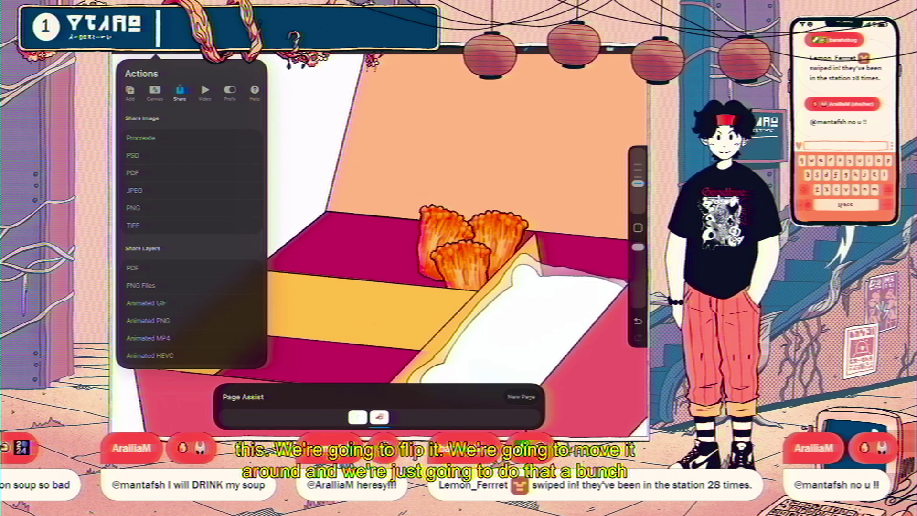
left_click(635, 49)
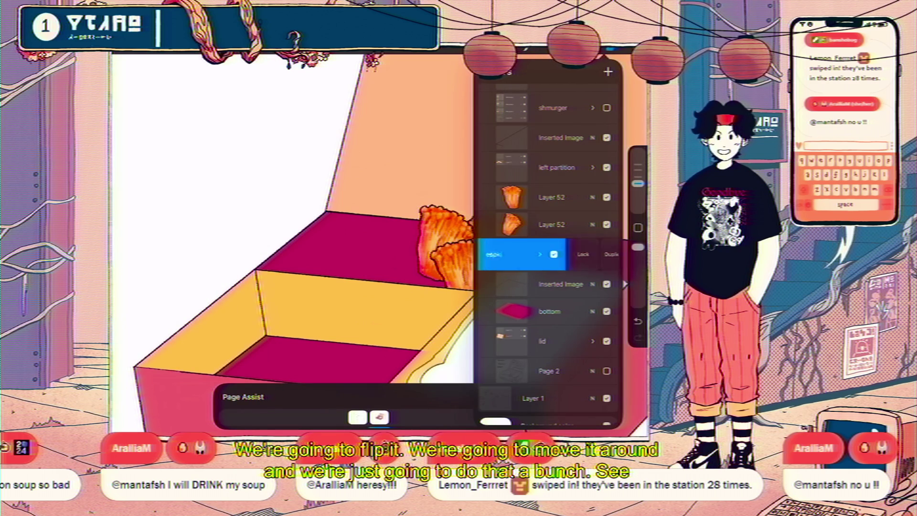
left_click(608, 72)
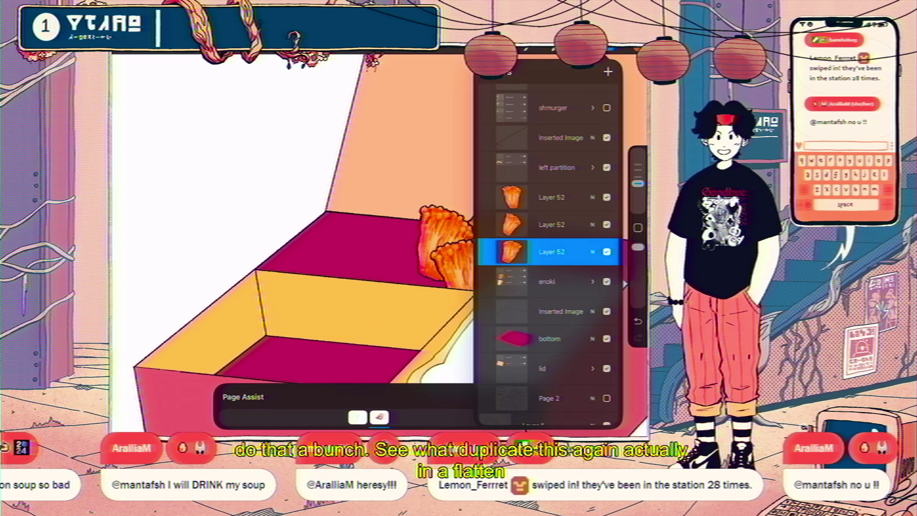
left_click(157, 48)
left_click(130, 90)
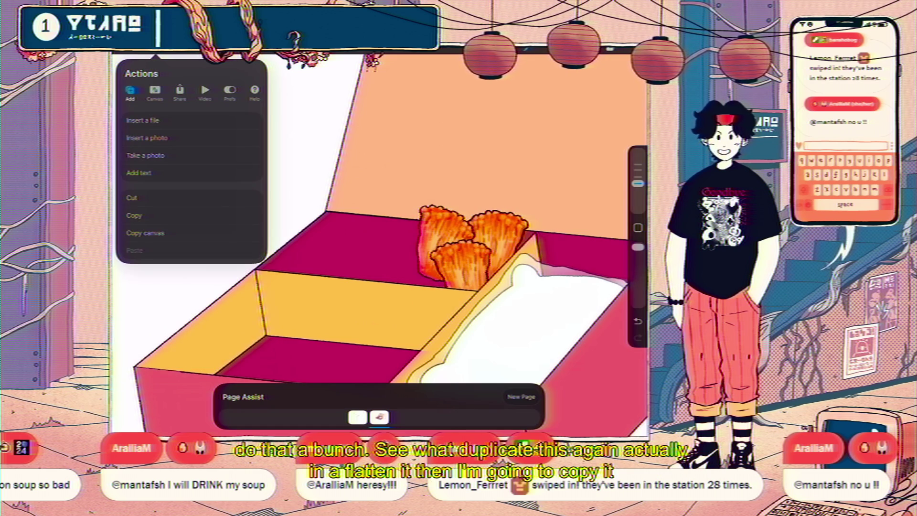
left_click(134, 250)
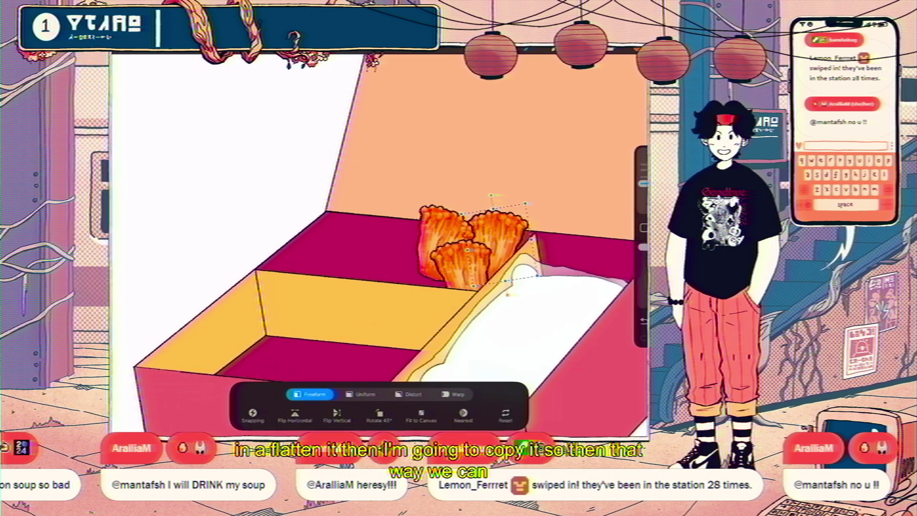
left_click_drag(454, 258, 404, 262)
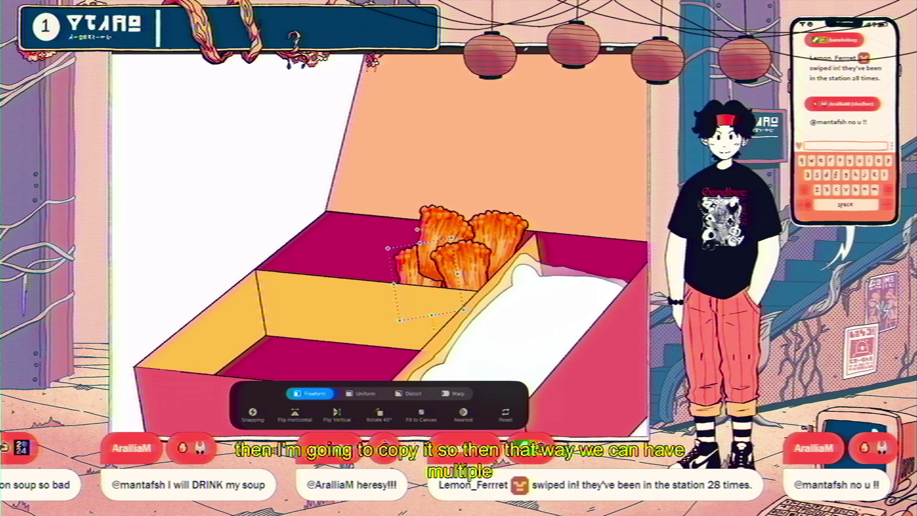
Move the new Layer 52 above the other enoki copies and settle the piece
left_click(616, 48)
mouse_move(551, 254)
left_mouse_down()
mouse_move(551, 186)
mouse_move(551, 197)
left_mouse_up()
key("v")
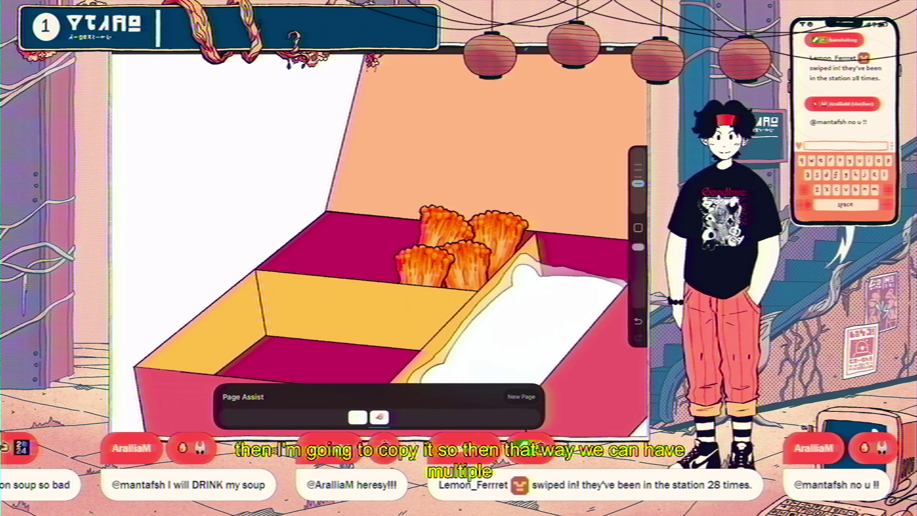
left_click(616, 48)
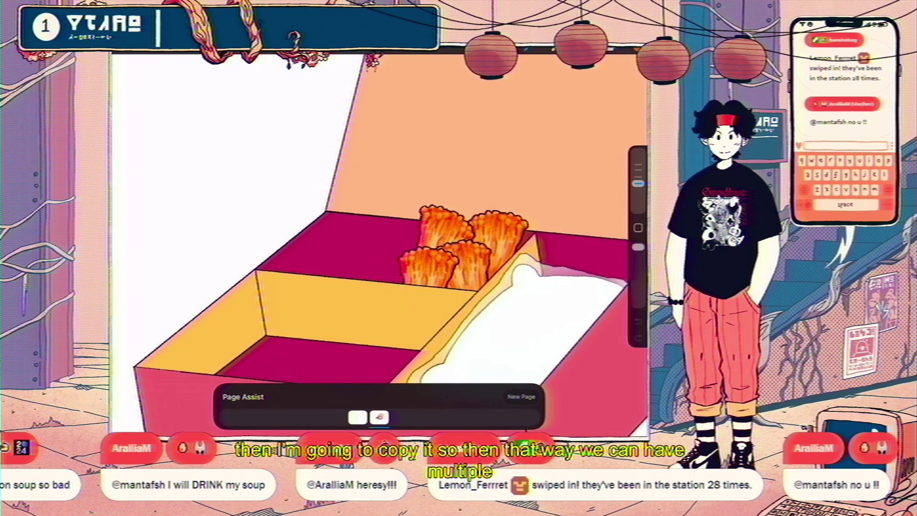
left_click_drag(606, 254, 525, 254)
Duplicate the enoki, place it beside the others and move its layer down one place
left_click(568, 254)
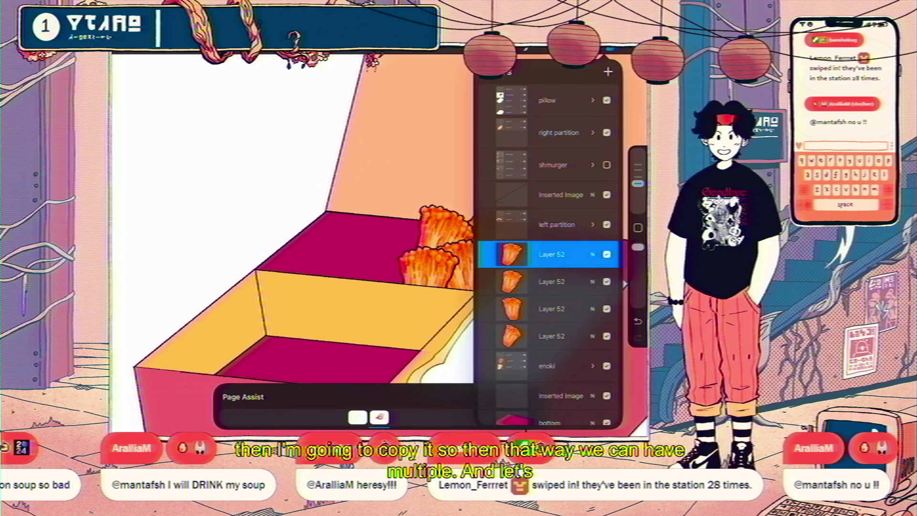
key("v")
left_click_drag(349, 262, 389, 264)
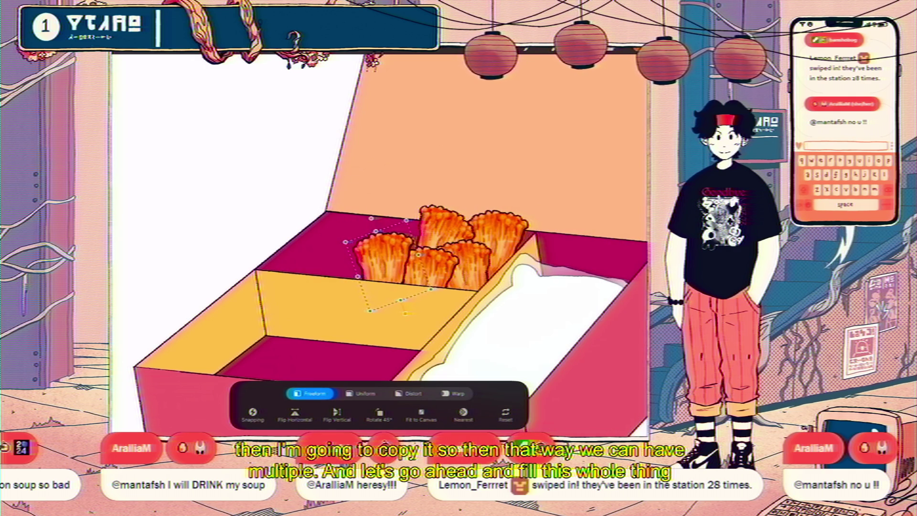
key("l")
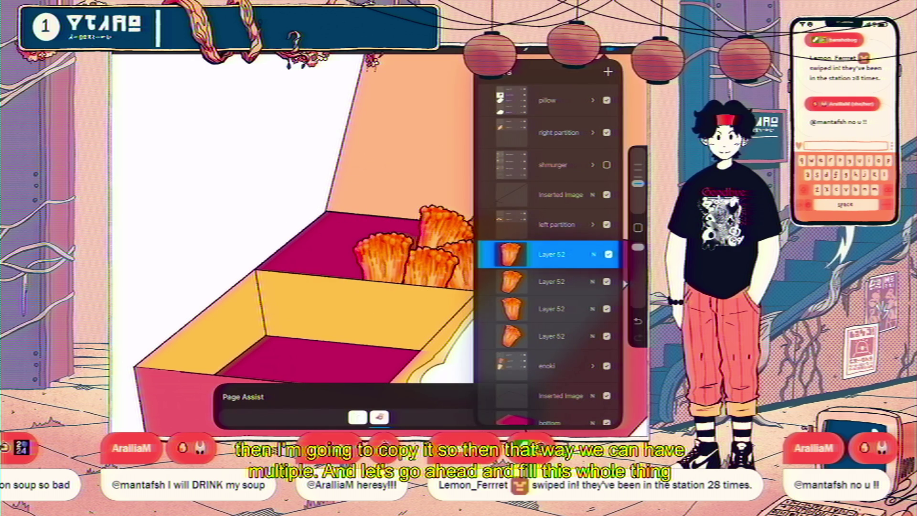
left_click_drag(549, 254, 549, 309)
Copy and paste another enoki, shift it down and rotate it about -25.5 degrees
left_click(139, 57)
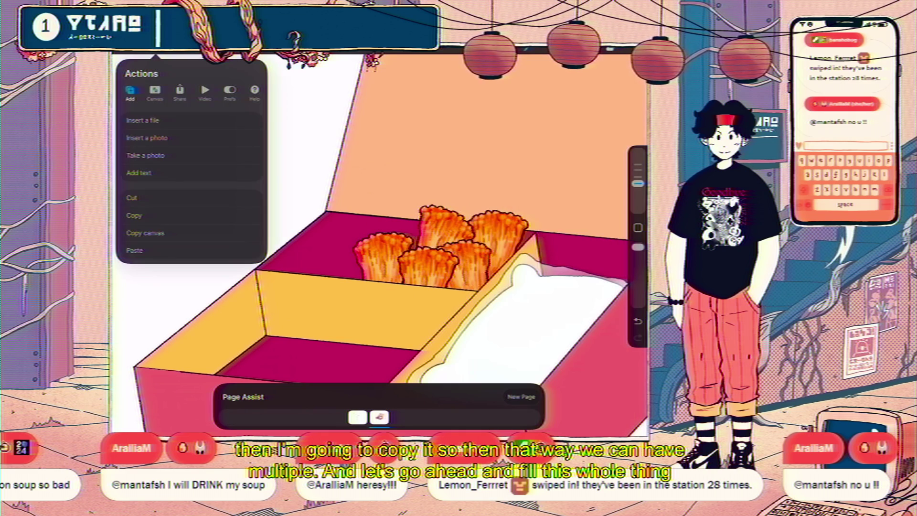
left_click(139, 197)
left_click(139, 233)
left_click_drag(349, 263, 348, 279)
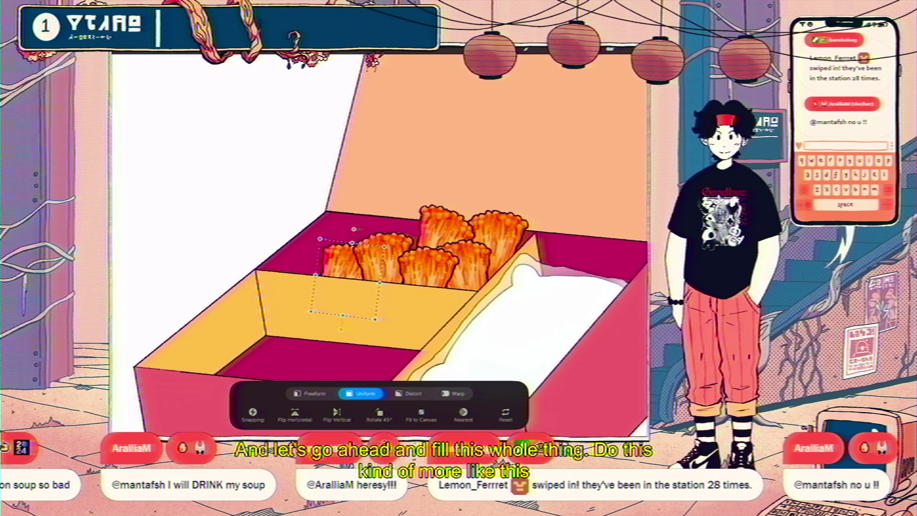
mouse_move(324, 234)
left_mouse_down()
mouse_move(363, 221)
mouse_move(363, 242)
left_mouse_up()
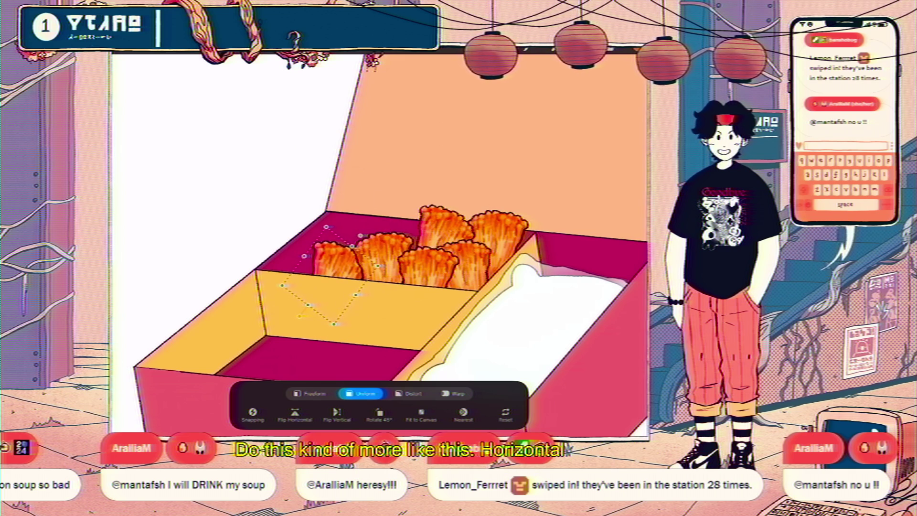
key("v")
key("l")
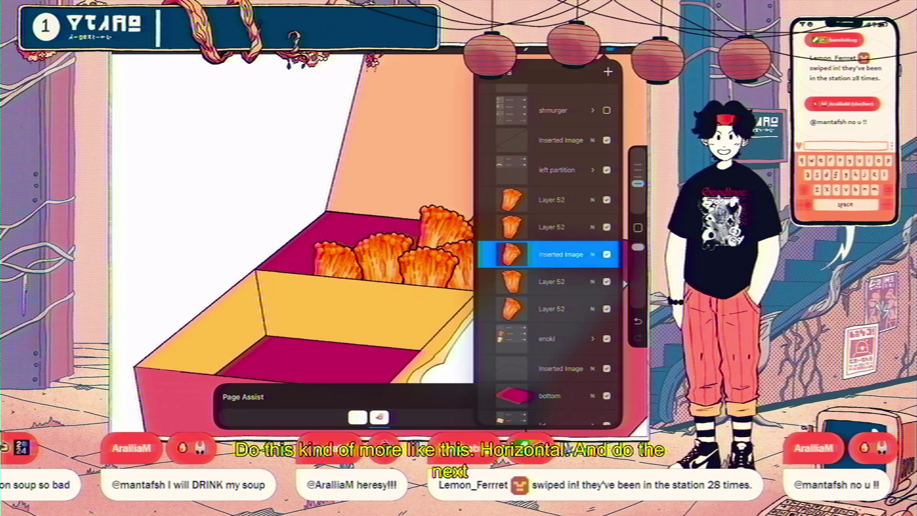
Paste another enoki into the left compartment, sliding it left and leaving it nearly upright
key("ctrl+v")
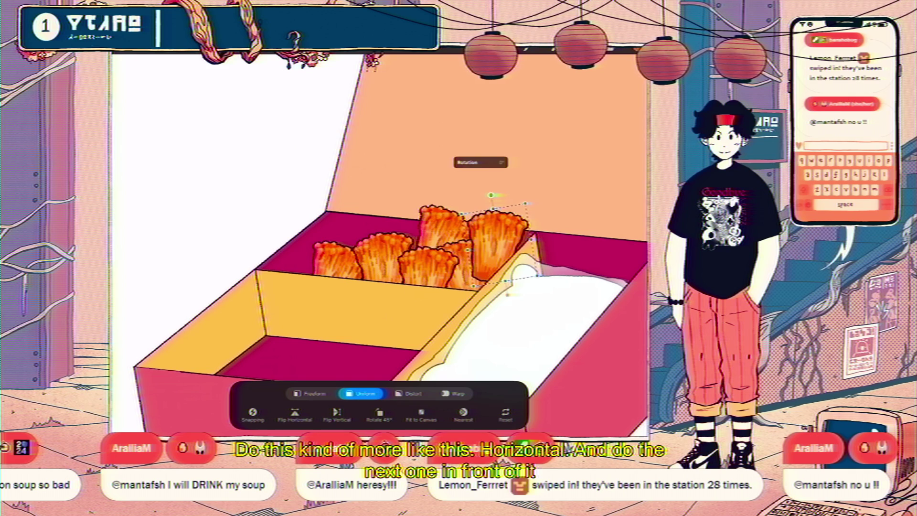
left_click_drag(499, 244, 351, 272)
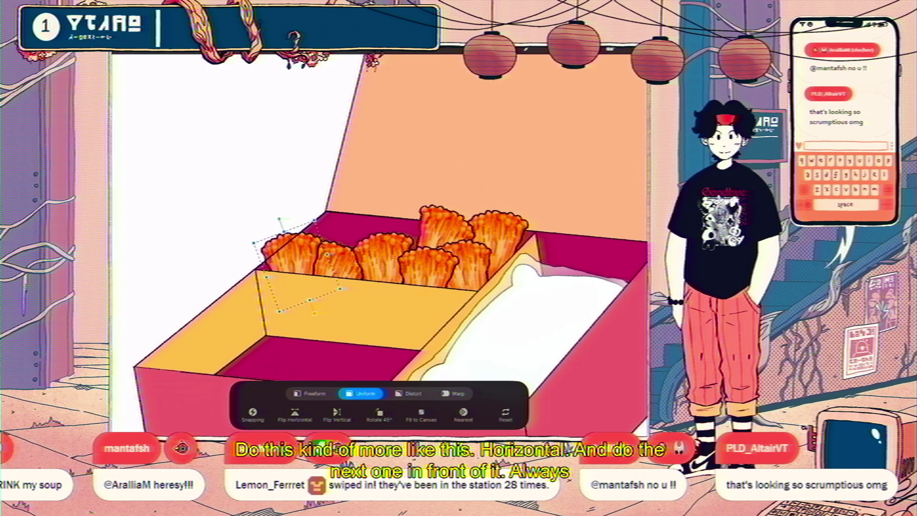
left_click_drag(284, 217, 353, 221)
left_click_drag(310, 277, 293, 275)
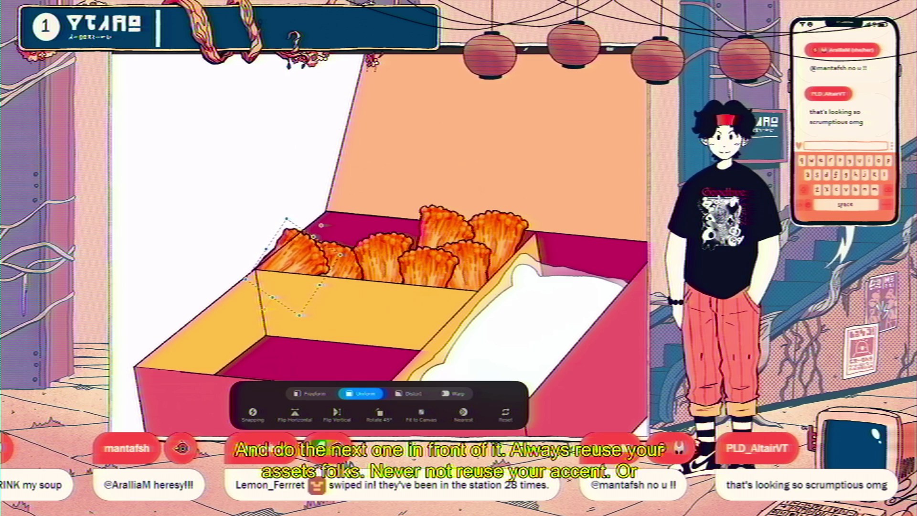
left_click_drag(320, 225, 325, 231)
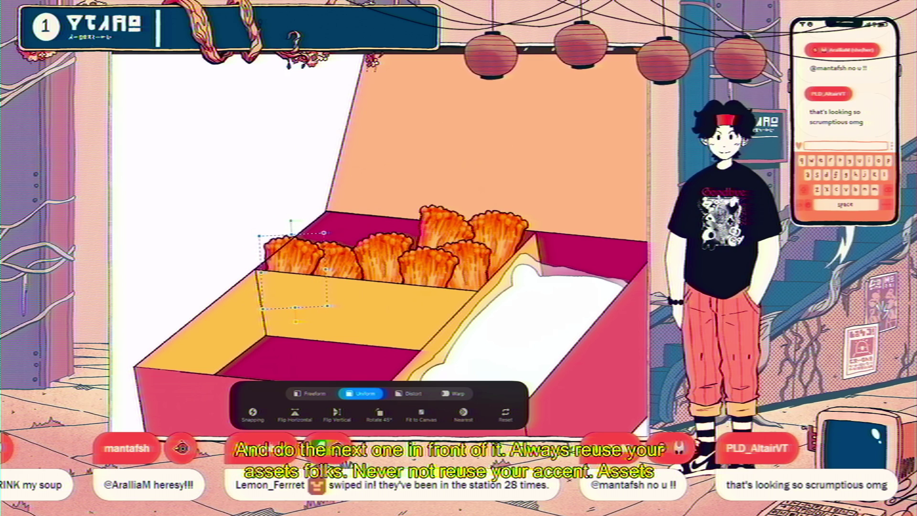
scroll(382, 229, "down", 5)
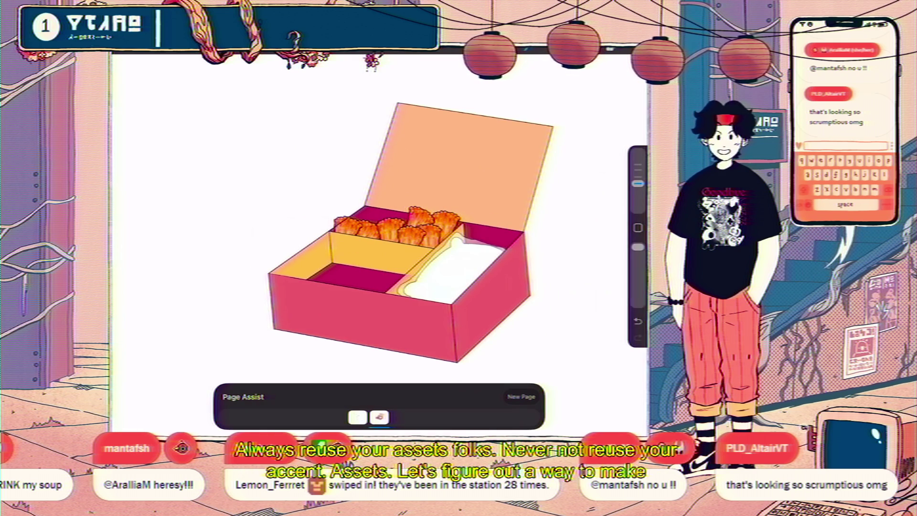
scroll(396, 214, "up", 3)
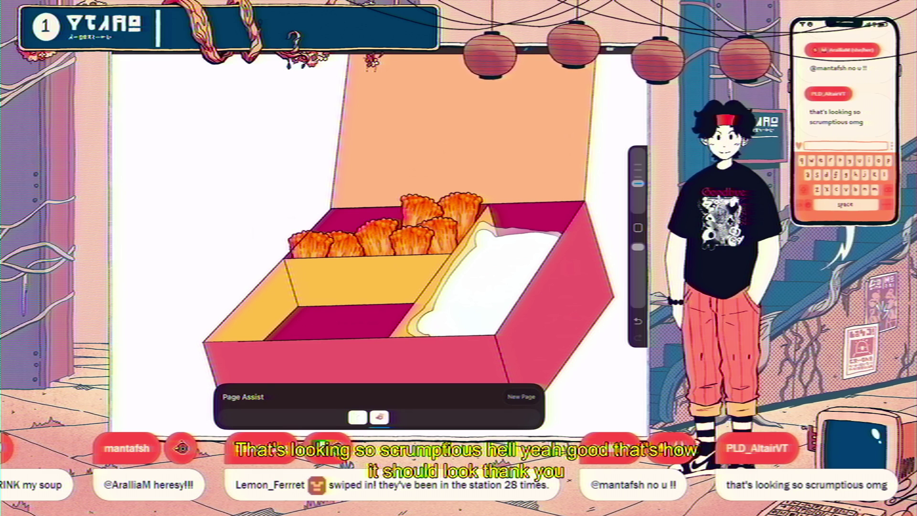
Paste an enoki copy from the enoki group behind the row, rotated slightly
scroll(381, 239, "up", 3)
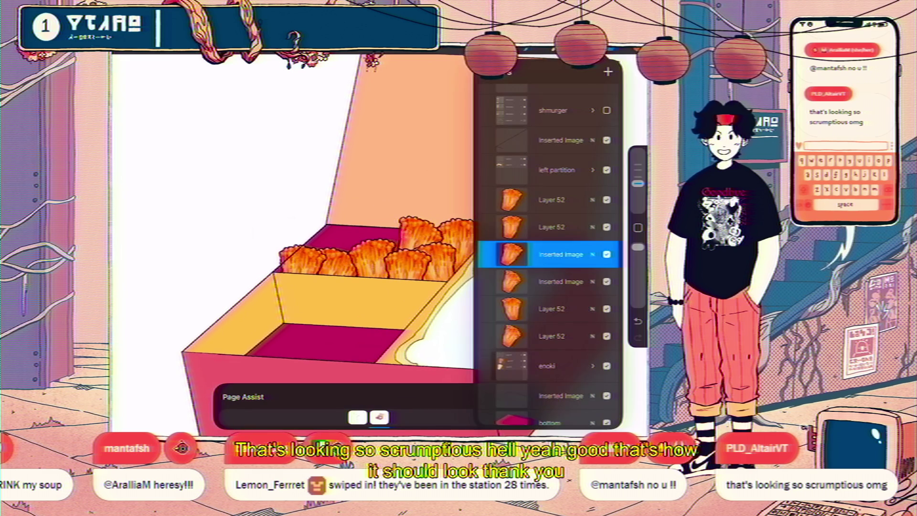
key("l")
scroll(549, 239, "down", 1)
left_click(554, 306)
mouse_move(597, 307)
left_mouse_down()
mouse_move(506, 306)
mouse_move(597, 307)
left_mouse_up()
left_click(549, 336)
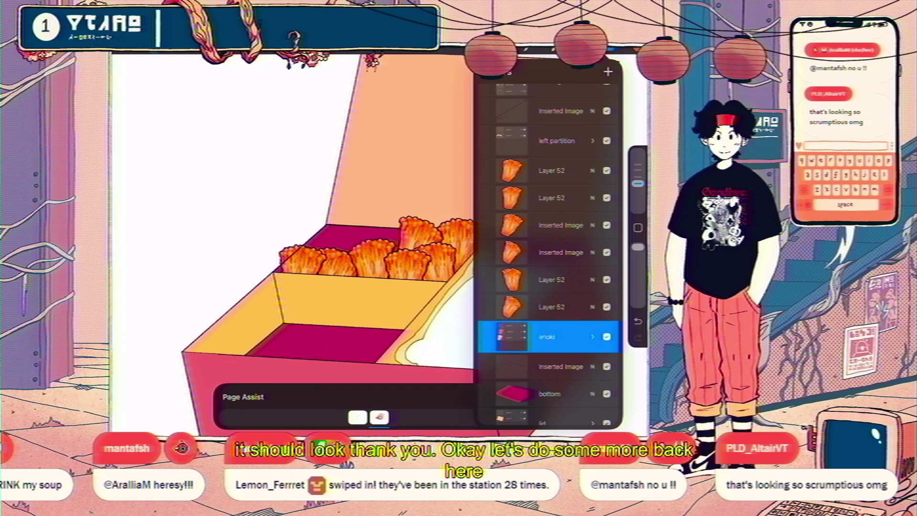
left_click(125, 54)
left_click(144, 250)
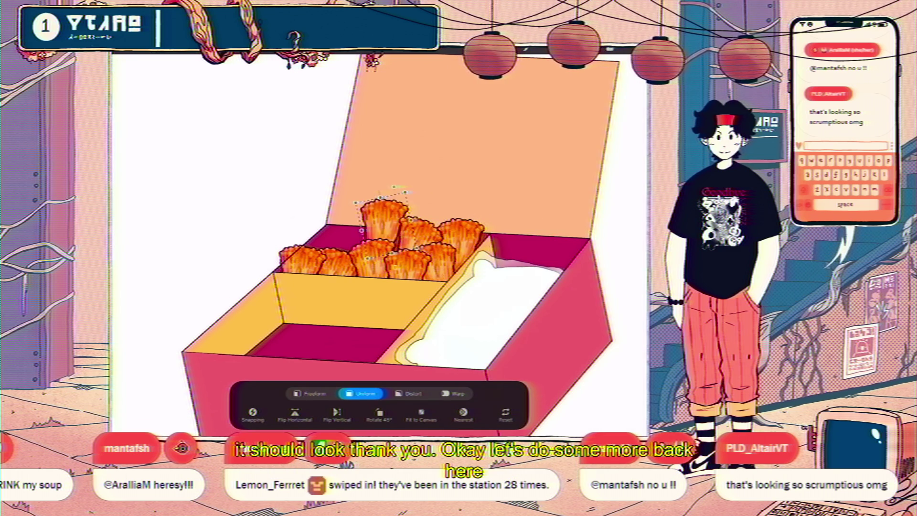
mouse_move(382, 224)
left_mouse_down()
mouse_move(358, 228)
mouse_move(387, 234)
left_mouse_up()
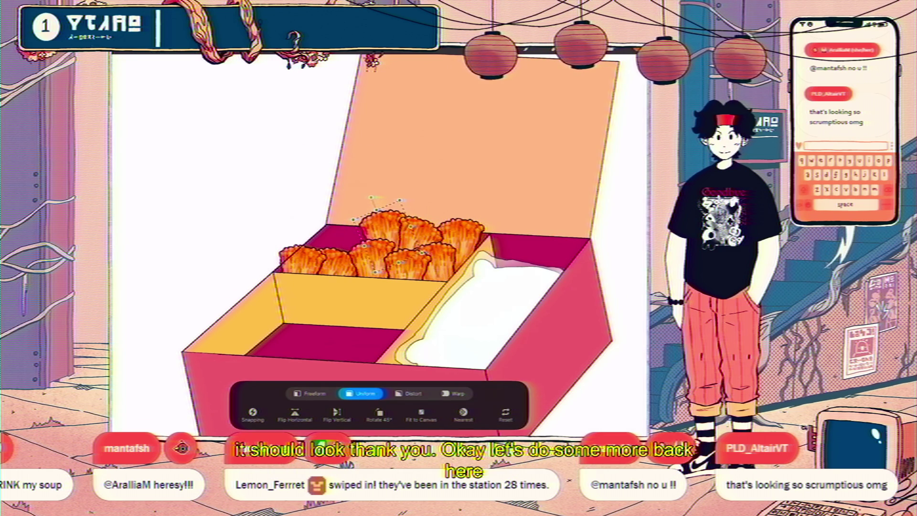
left_click_drag(370, 197, 364, 202)
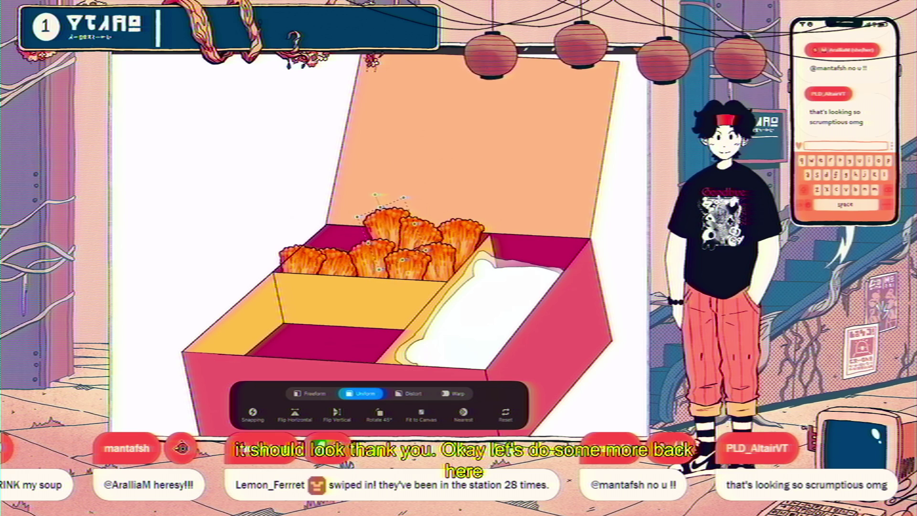
key("l")
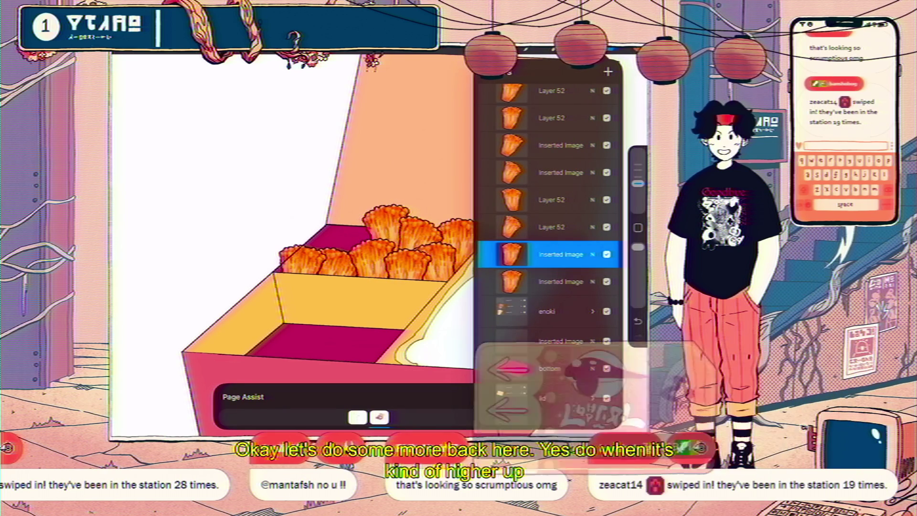
Move that enoki layer down one place and shift the piece into the empty maroon corner
left_click_drag(549, 254, 549, 281)
key("v")
mouse_move(389, 231)
left_mouse_down()
mouse_move(332, 256)
mouse_move(347, 244)
left_mouse_up()
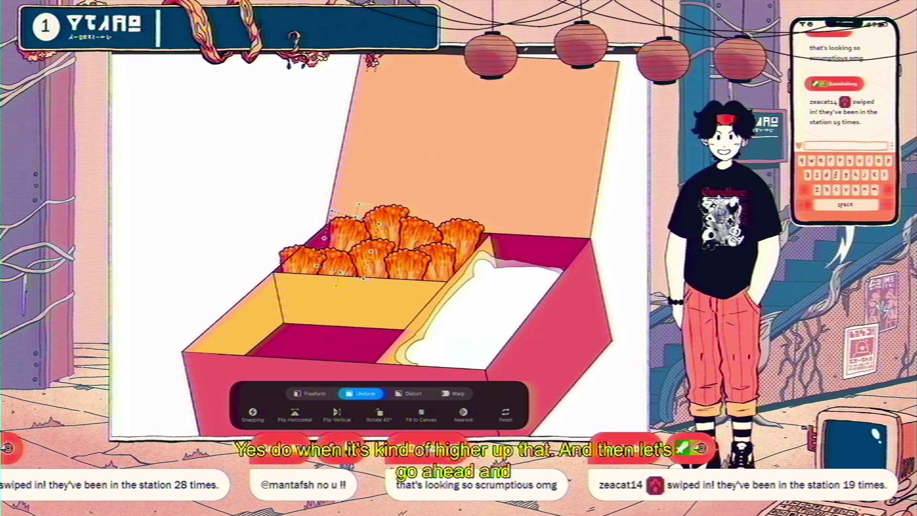
left_click(606, 47)
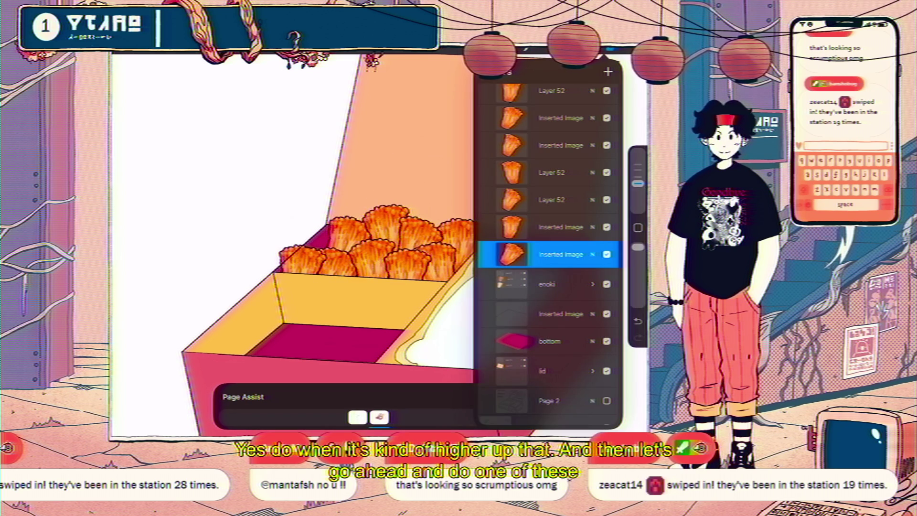
Paste another enoki copy onto the fried pieces, rotated to match the row
left_click(549, 284)
left_click(143, 48)
left_click(191, 250)
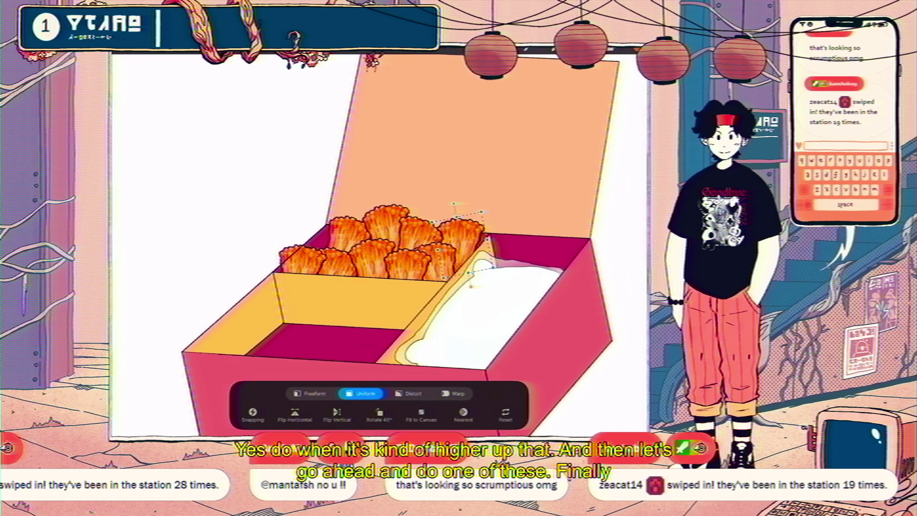
left_click_drag(461, 246, 318, 241)
left_click_drag(315, 200, 304, 199)
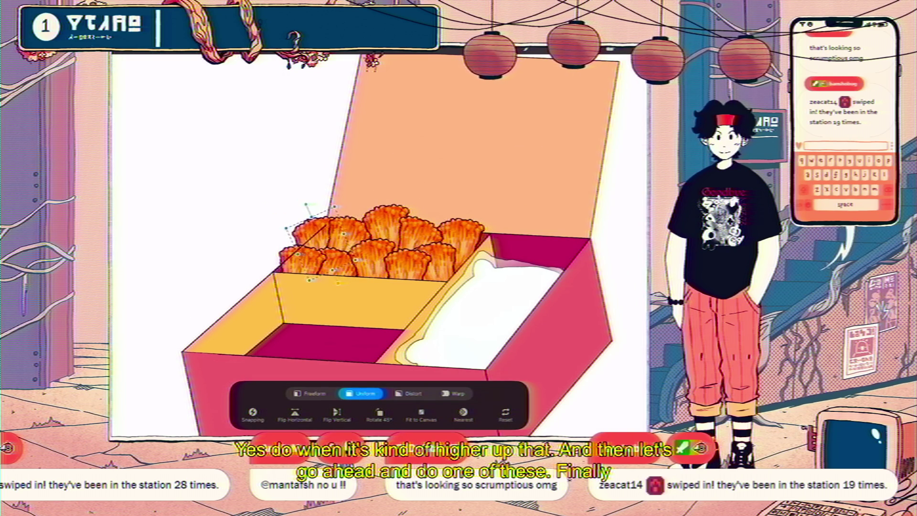
left_click_drag(313, 241, 311, 245)
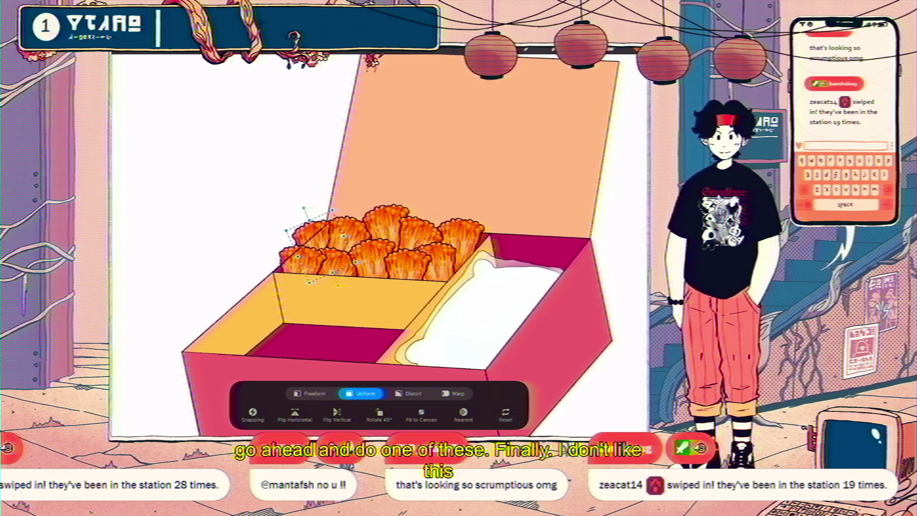
scroll(379, 243, "down", 5)
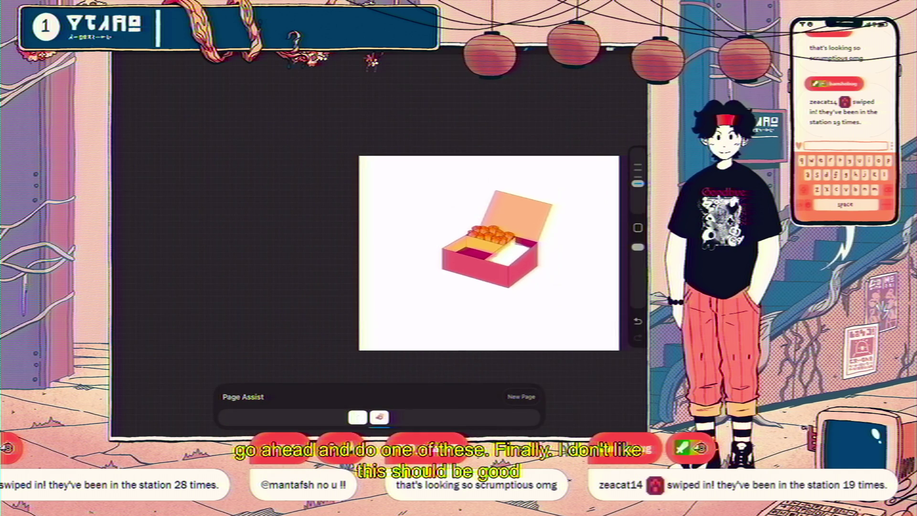
Hide the top Inserted Image layer and add a layer mask to it
scroll(477, 248, "up", 5)
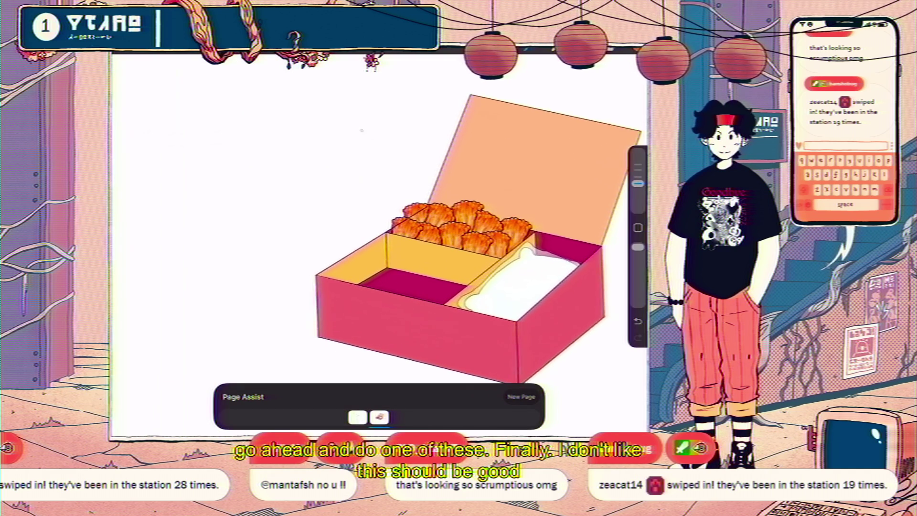
scroll(549, 258, "up", 5)
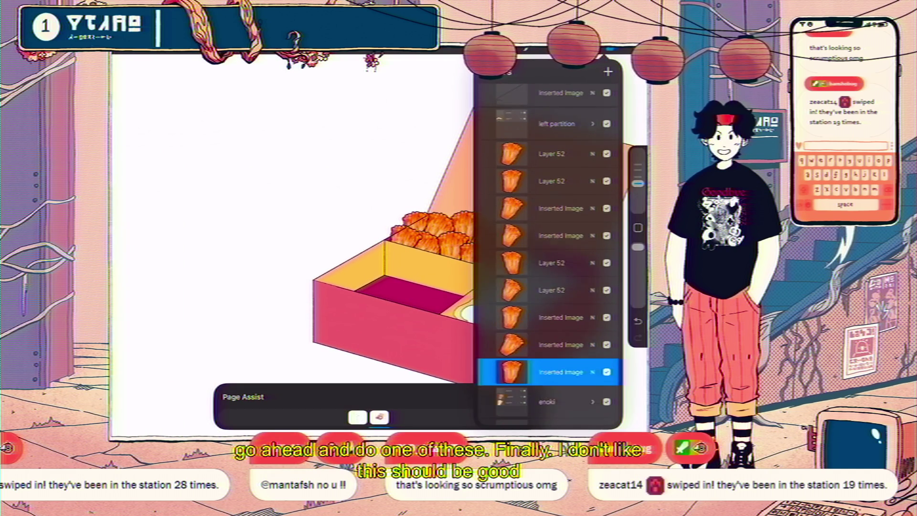
left_click(560, 134)
left_click(606, 134)
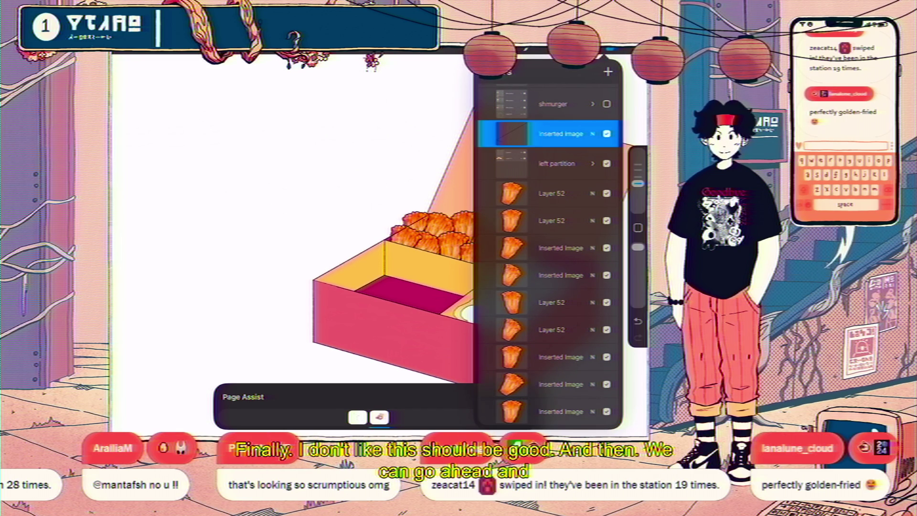
left_click(511, 133)
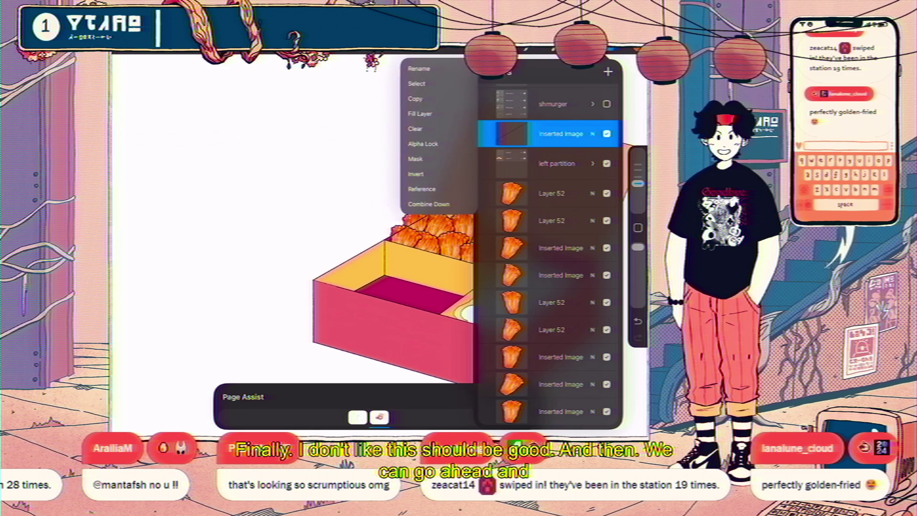
left_click(429, 146)
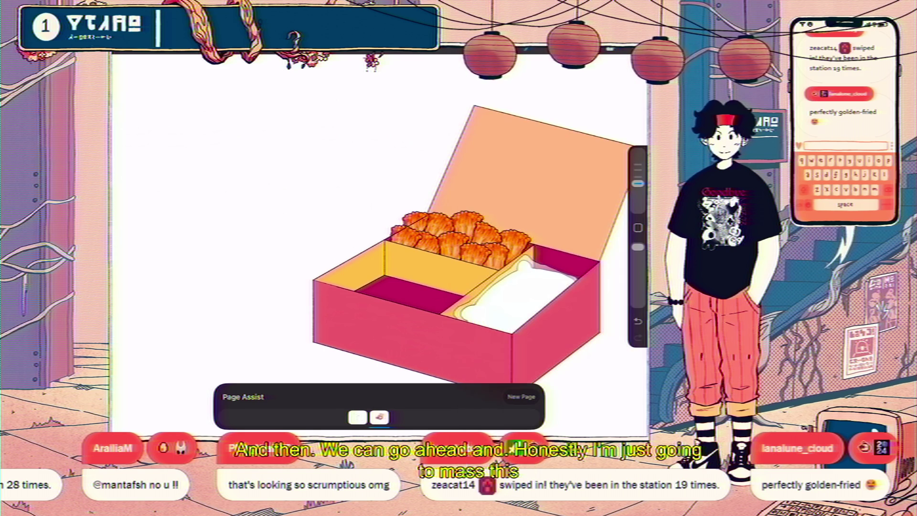
Hide the two Inserted Image fries layers
scroll(430, 239, "up", 5)
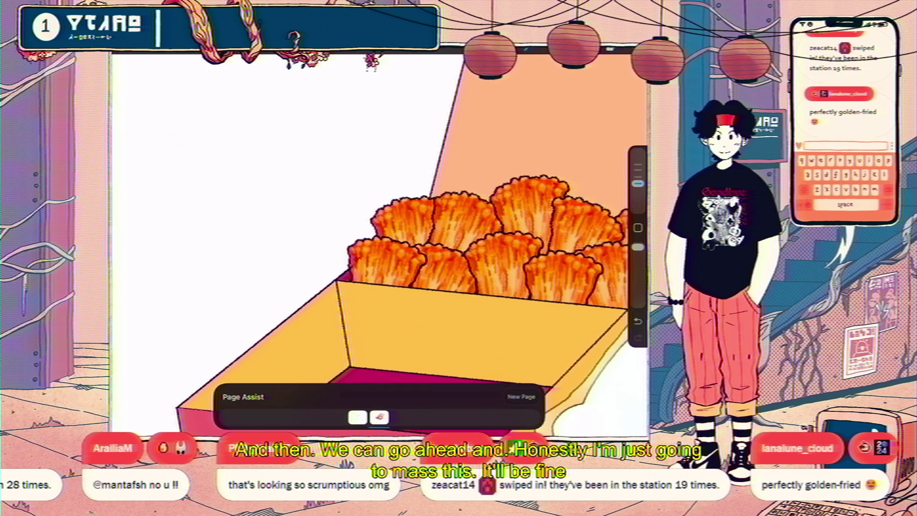
scroll(354, 269, "down", 5)
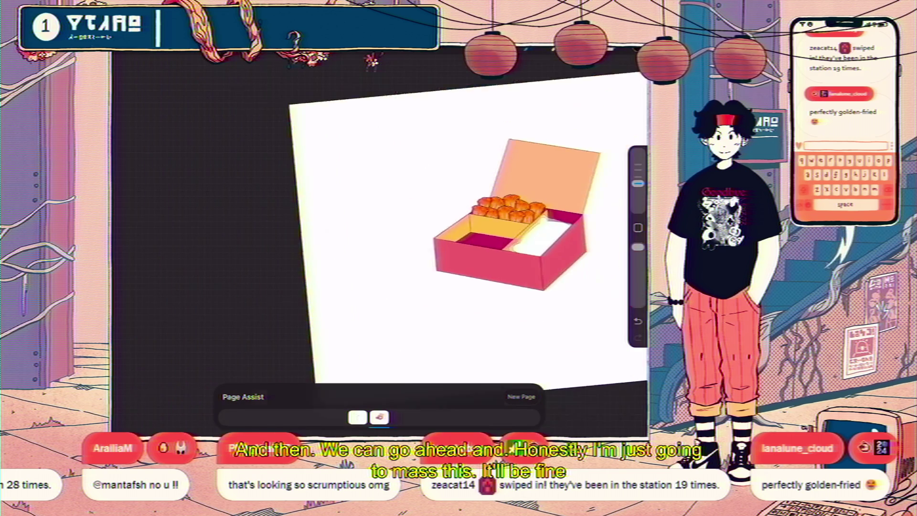
scroll(475, 241, "up", 3)
key("l")
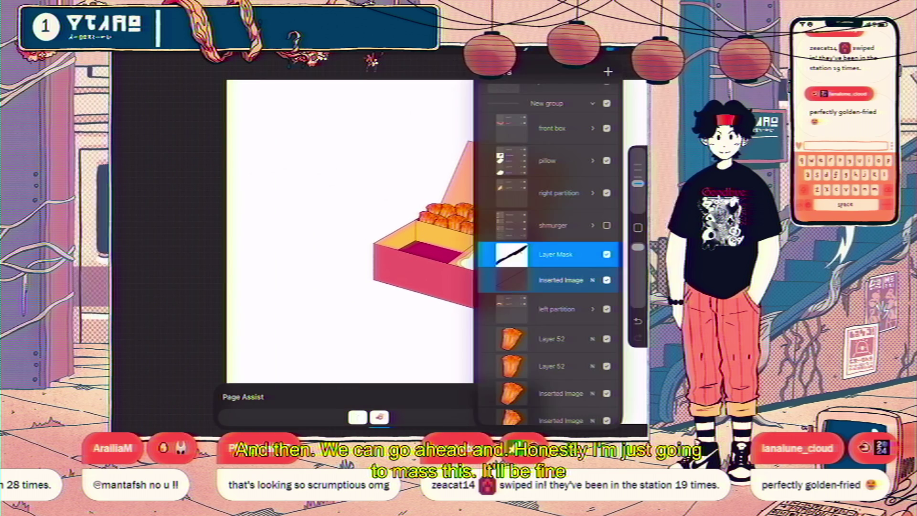
scroll(549, 239, "down", 2)
scroll(358, 215, "up", 3)
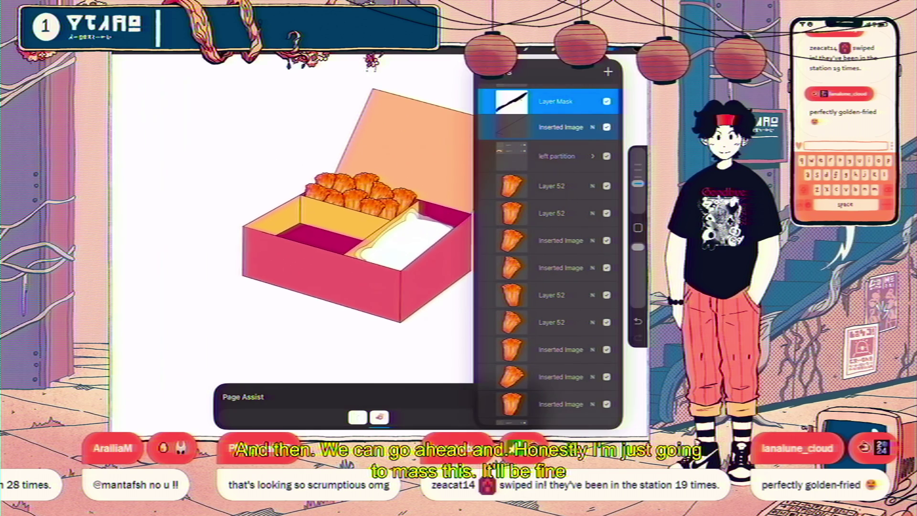
left_click(559, 240)
left_click(606, 240)
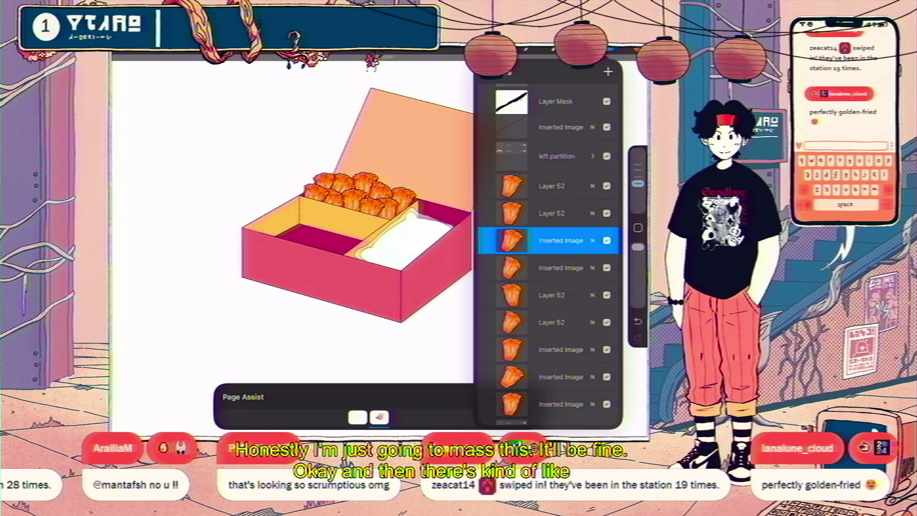
left_click(606, 267)
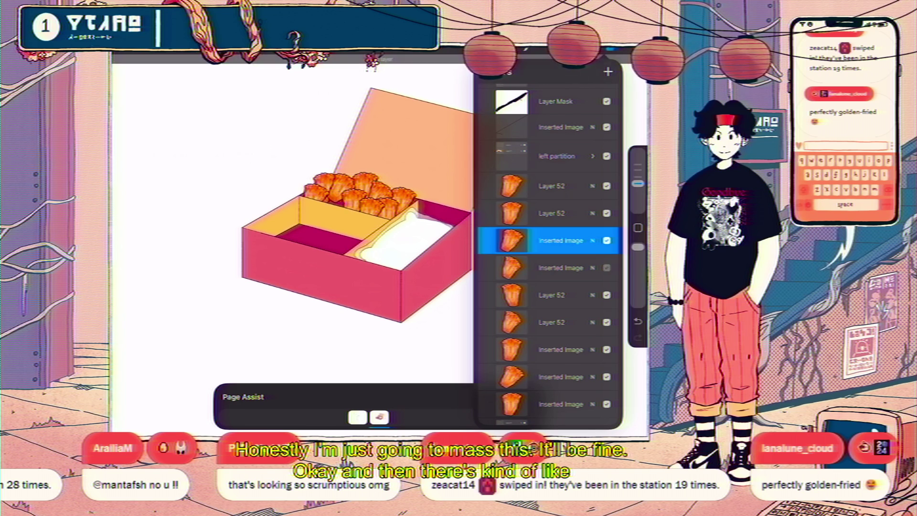
Show the Layer 52 fries again and add a new empty layer above the lower Layer 52
left_click(607, 295)
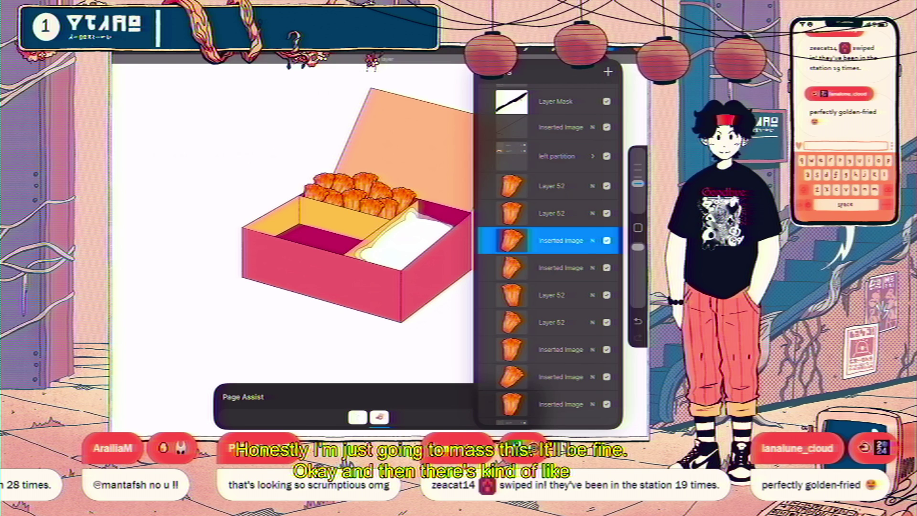
left_click(554, 322)
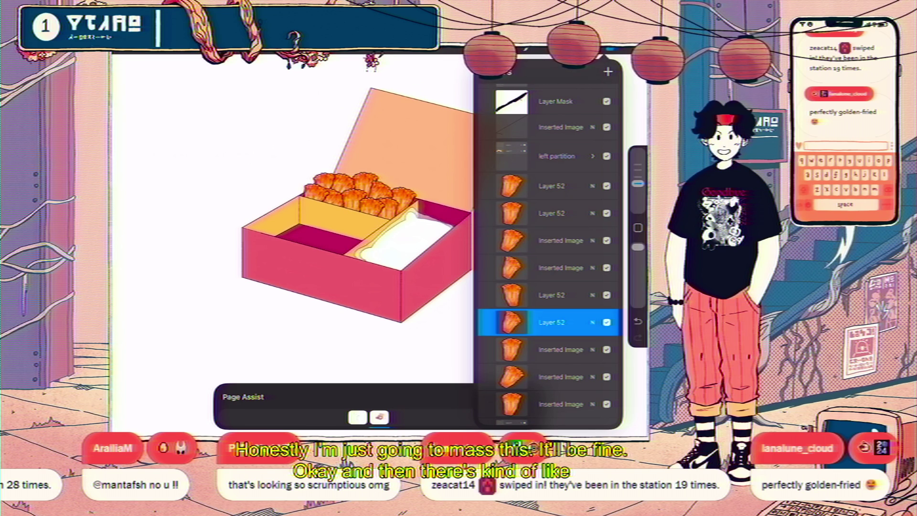
left_click(608, 72)
Choose the Watercolor Wash Clean brush with a crimson colour
left_click(528, 47)
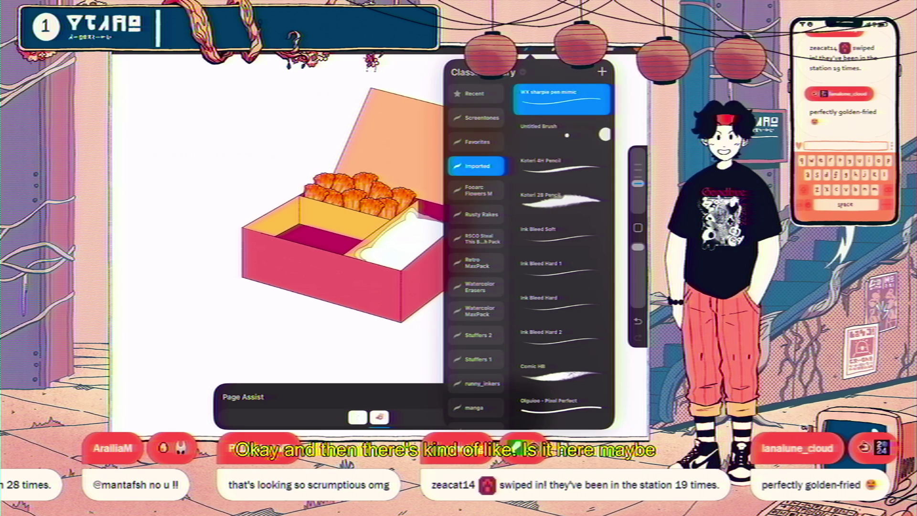
left_click(475, 93)
left_click(561, 236)
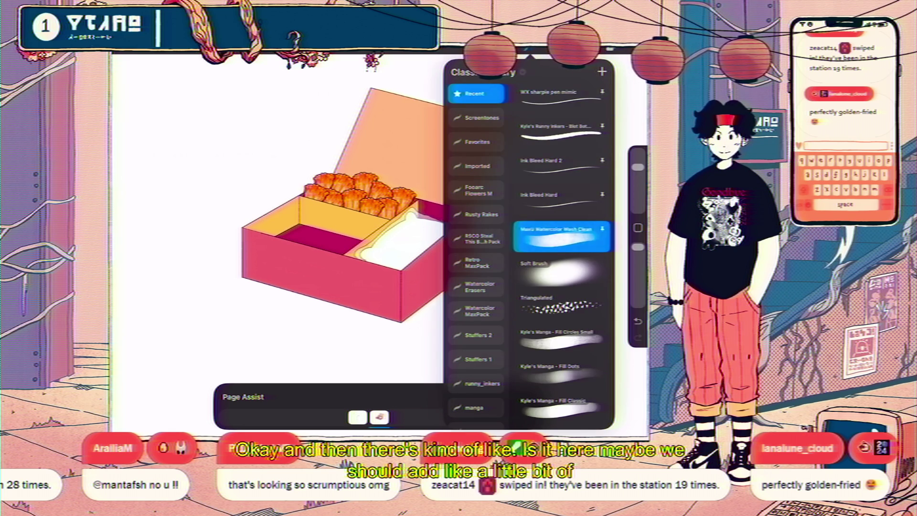
left_click(606, 48)
left_click_drag(504, 224, 487, 224)
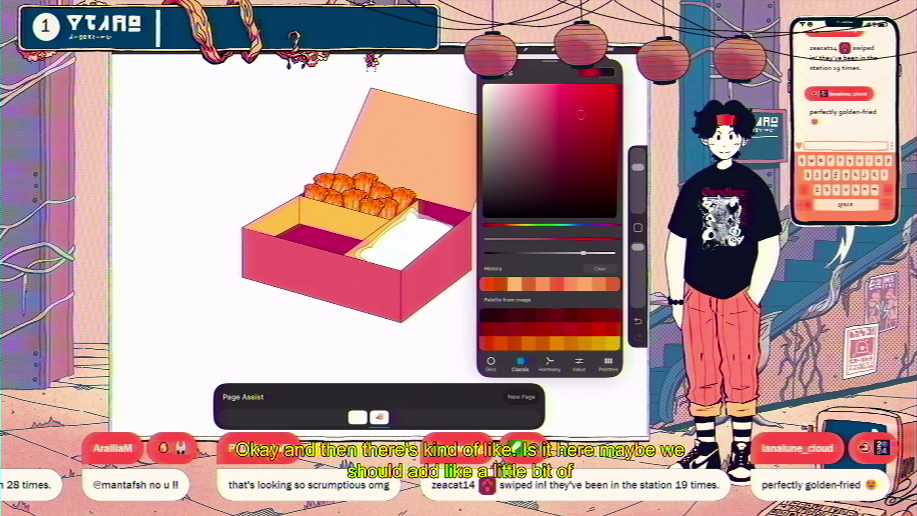
left_click(587, 48)
Test red strokes on the lid and fried pieces, undoing both and resizing the brush
scroll(363, 215, "up", 3)
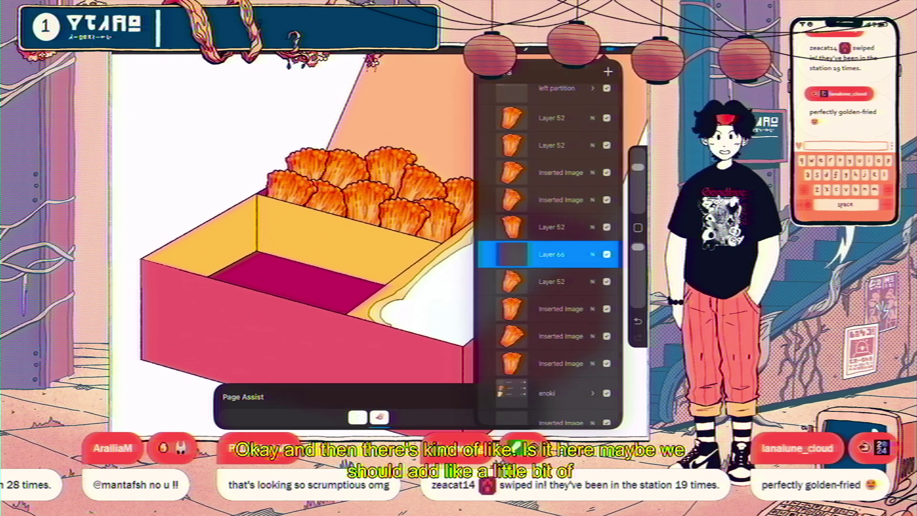
left_click_drag(430, 96, 573, 201)
key("ctrl+z")
left_click_drag(637, 167, 638, 201)
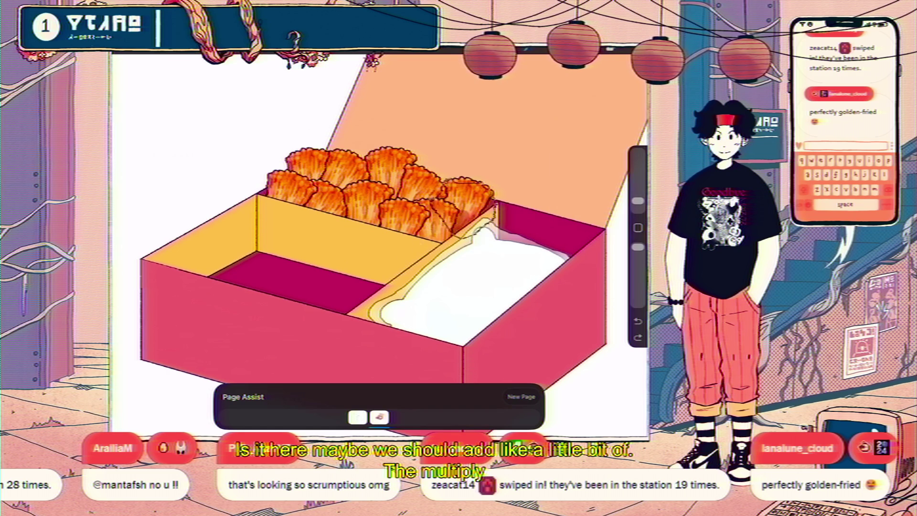
mouse_move(372, 153)
left_mouse_down()
mouse_move(329, 167)
mouse_move(287, 162)
left_mouse_up()
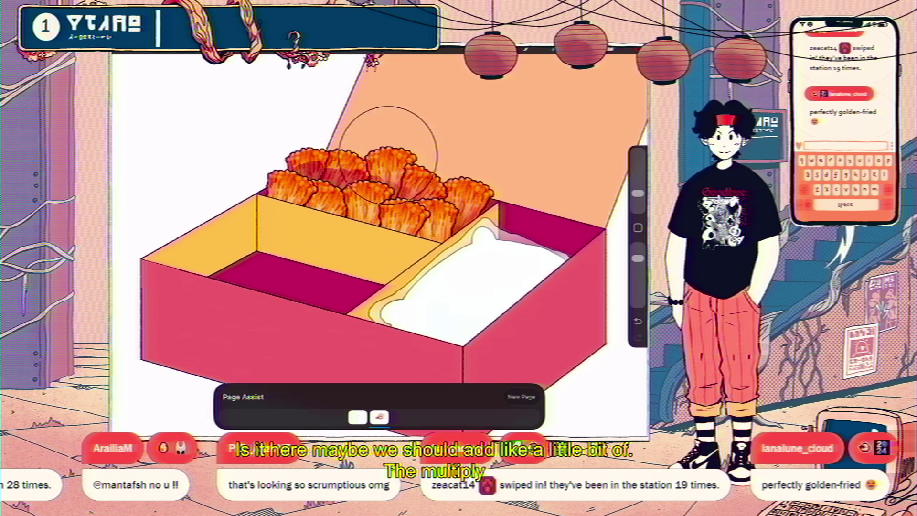
key("ctrl+z")
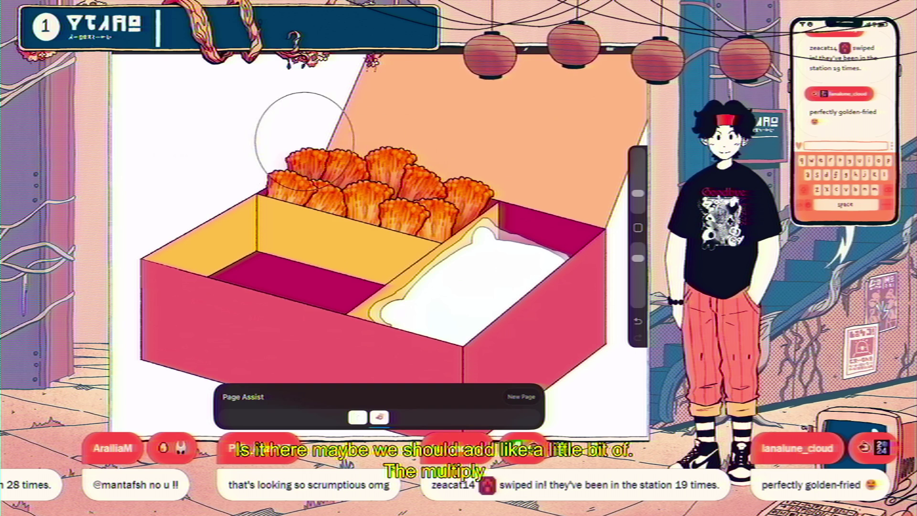
scroll(373, 248, "down", 3)
Set Layer 66's blend mode to Multiply
left_click(616, 48)
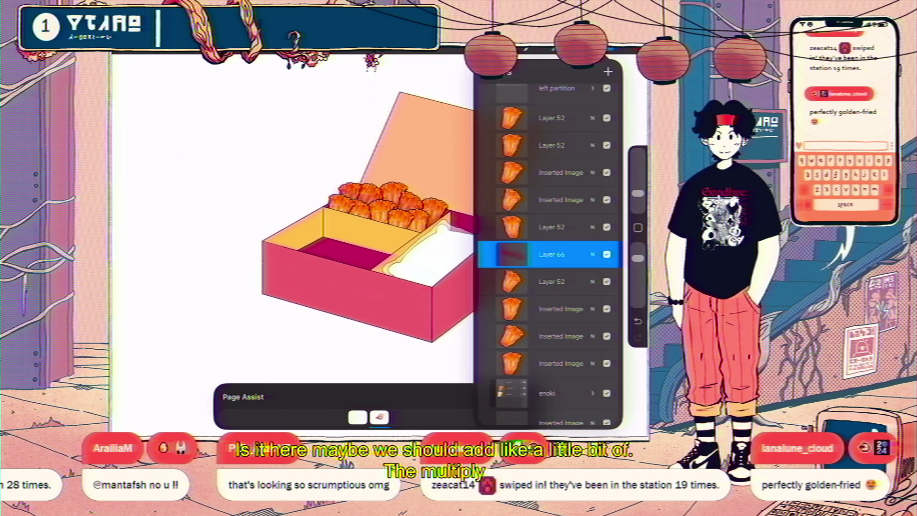
left_click(592, 254)
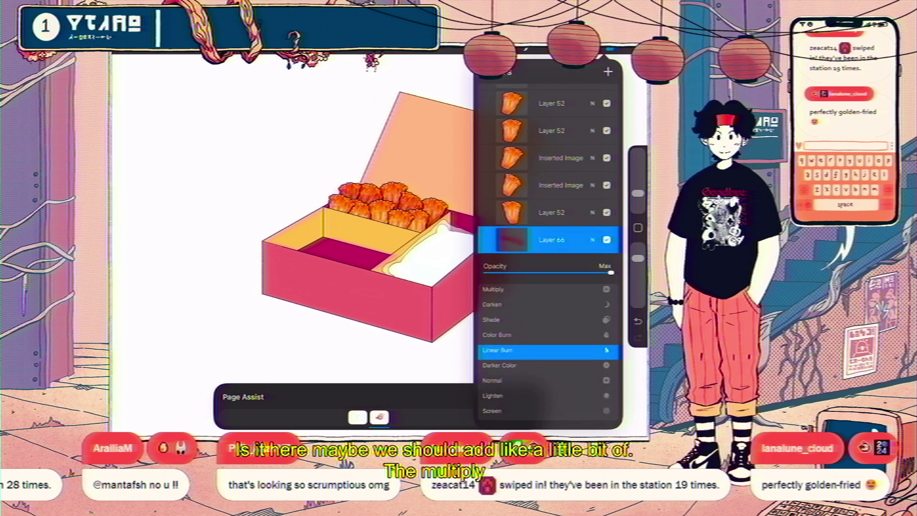
left_click(492, 356)
left_click(334, 143)
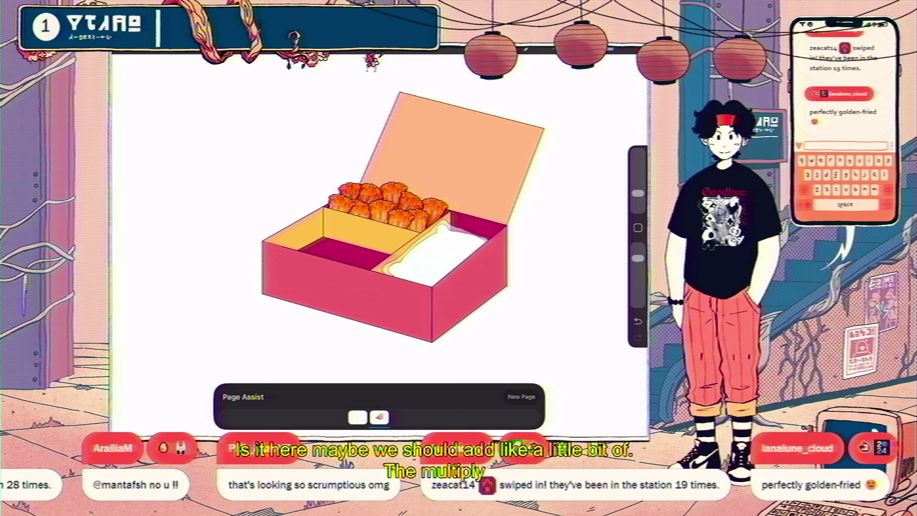
Make Layer 66 a clipping mask on the layer beneath it
left_click(616, 48)
scroll(549, 287, "down", 1)
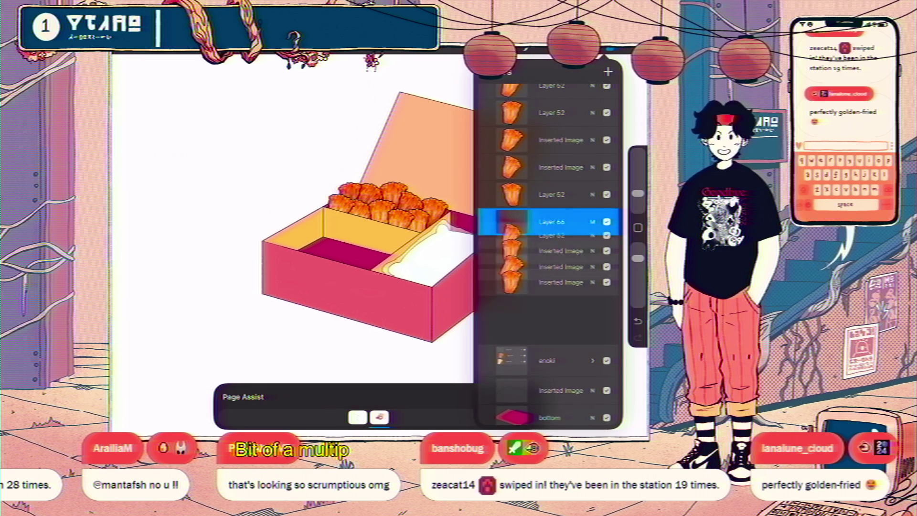
left_click(510, 222)
left_click(554, 221)
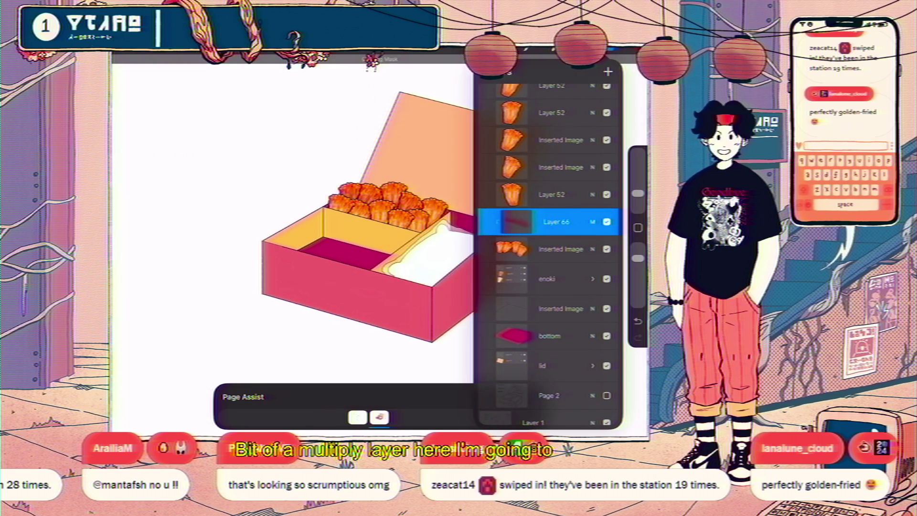
left_click(334, 287)
Select the Layer 52 fries layers, Layer 66, Inserted Image and enoki, and group them
scroll(382, 229, "down", 3)
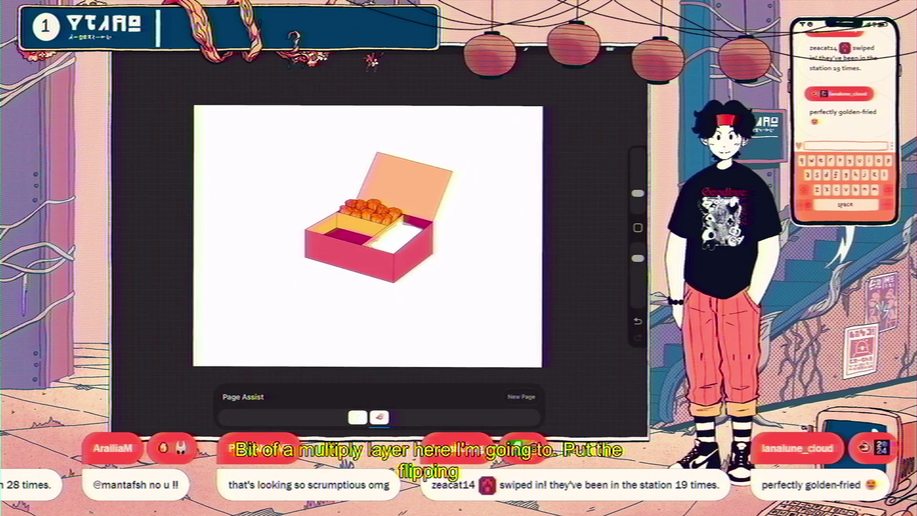
key("l")
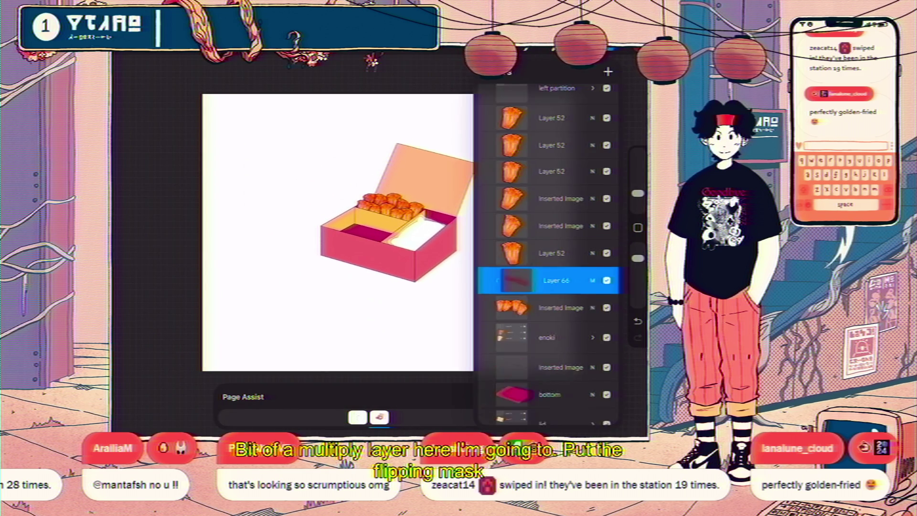
scroll(549, 263, "up", 3)
scroll(549, 262, "down", 2)
left_click(552, 236)
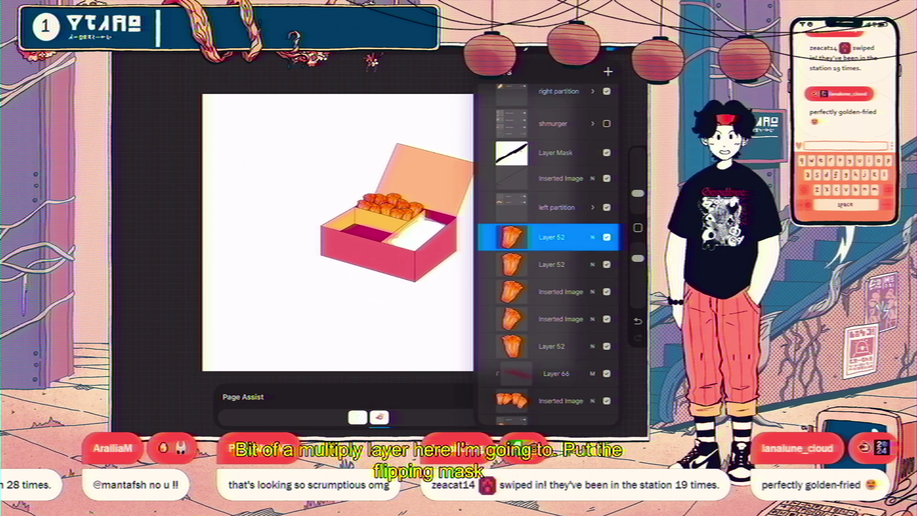
left_click_drag(530, 264, 578, 264)
left_click_drag(530, 291, 578, 291)
left_click_drag(530, 318, 578, 318)
left_click_drag(530, 346, 578, 346)
left_click_drag(529, 373, 577, 373)
scroll(549, 263, "down", 3)
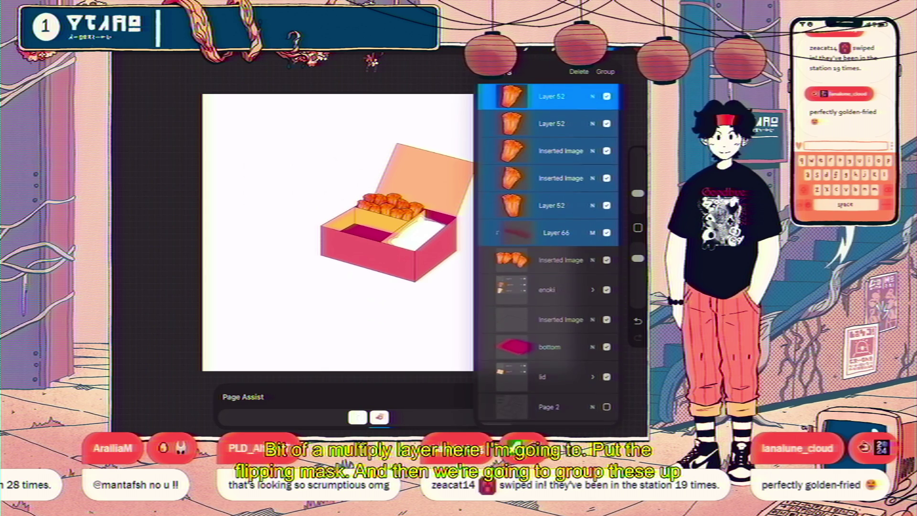
left_click_drag(530, 261, 578, 261)
left_click_drag(530, 291, 578, 291)
left_click(604, 72)
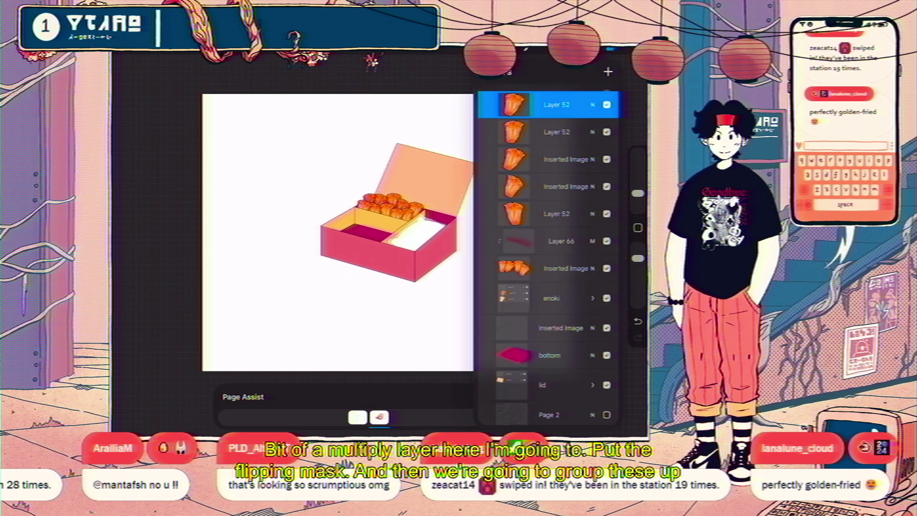
Collapse the new group, rename it 'enokis' and make it visible
left_click(592, 95)
left_click(553, 243)
left_click(419, 213)
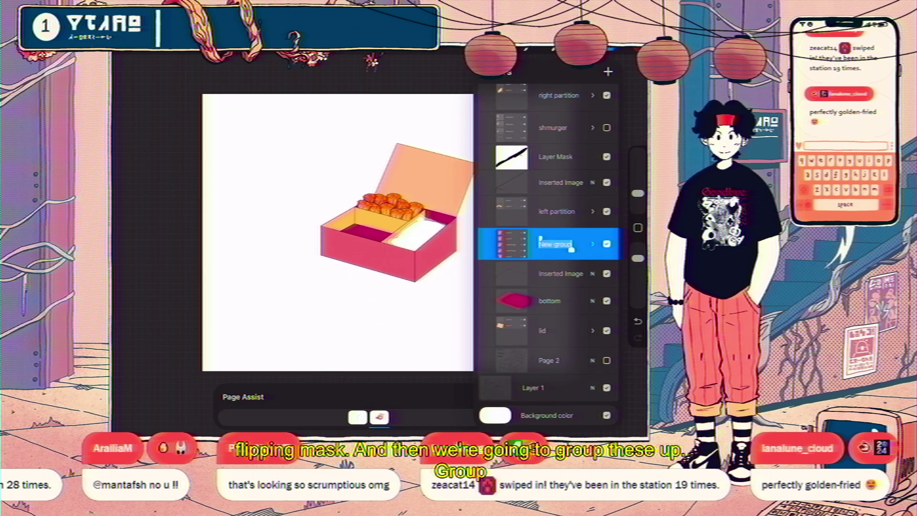
type("enokis")
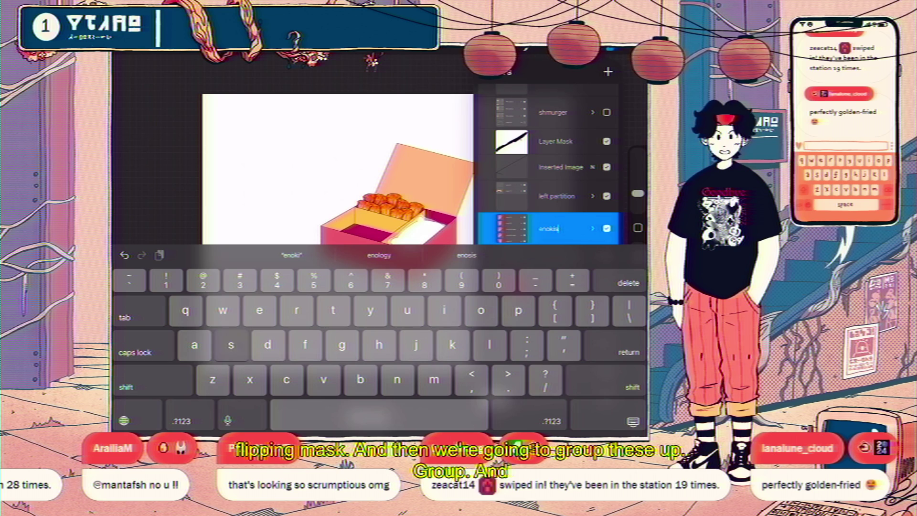
key("Return")
left_click(606, 243)
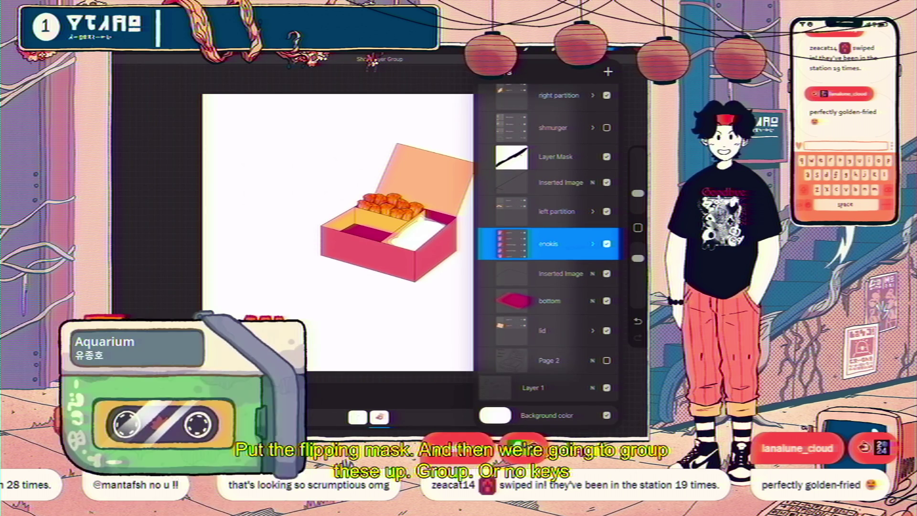
scroll(549, 238, "up", 2)
scroll(549, 238, "up", 1)
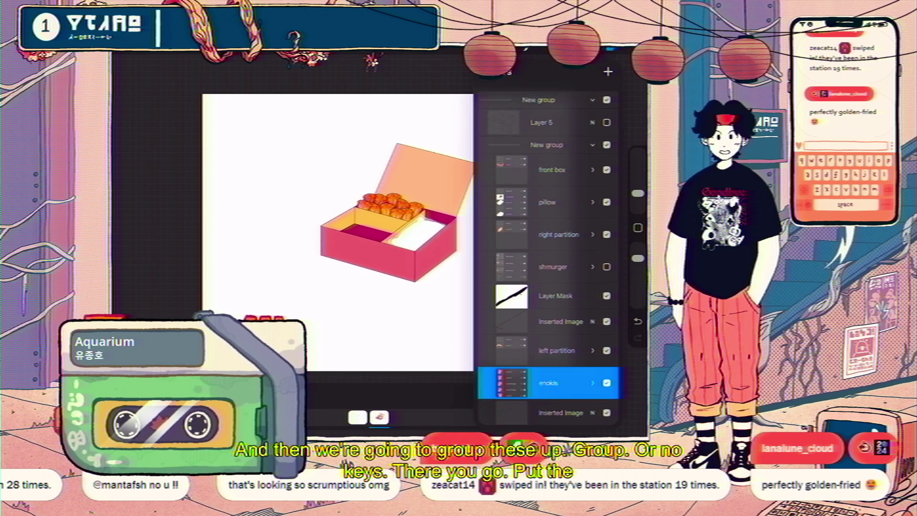
scroll(549, 238, "down", 4)
scroll(549, 239, "up", 1)
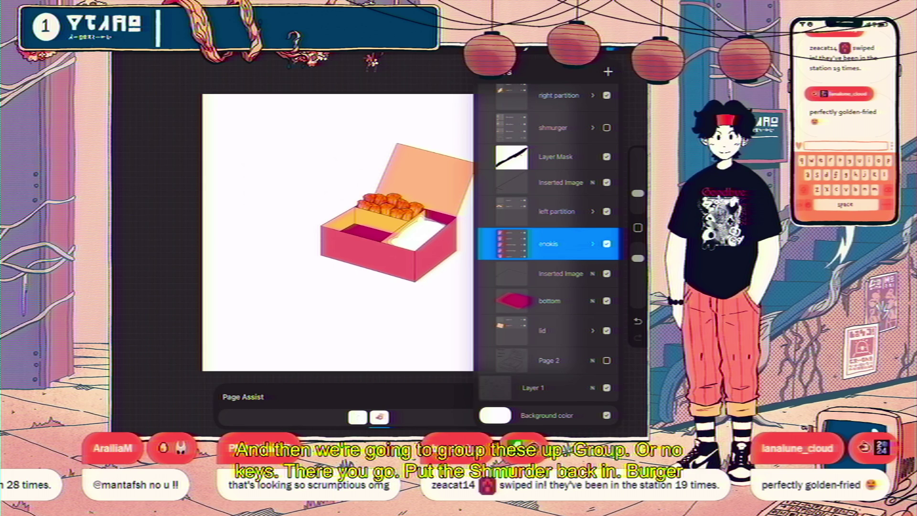
Show the burger, then raise the top bun Layer 28's saturation to 74% with slightly lower brightness
left_click(607, 128)
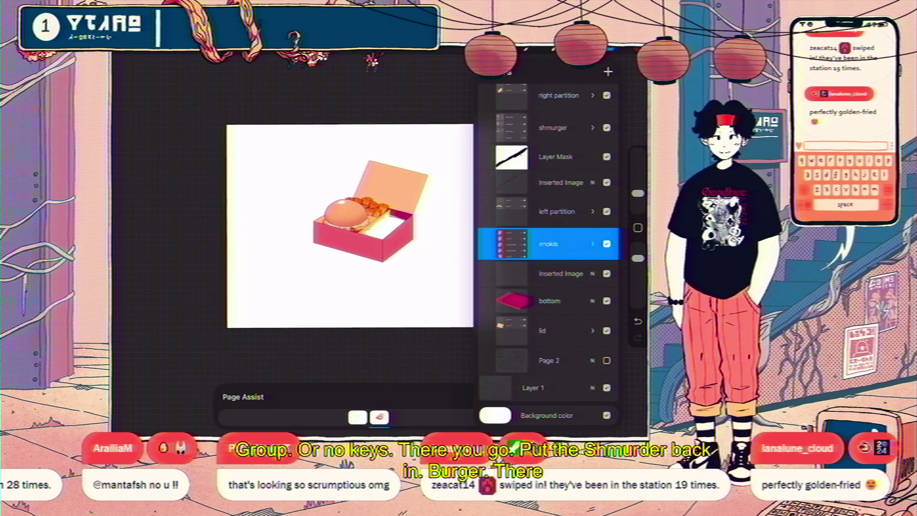
scroll(334, 215, "up", 3)
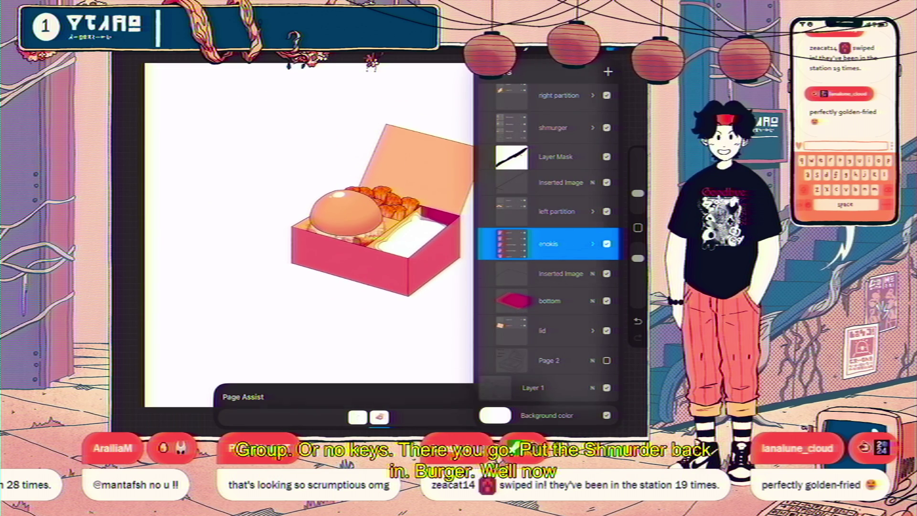
scroll(362, 210, "up", 2)
left_click(554, 127)
left_click(592, 127)
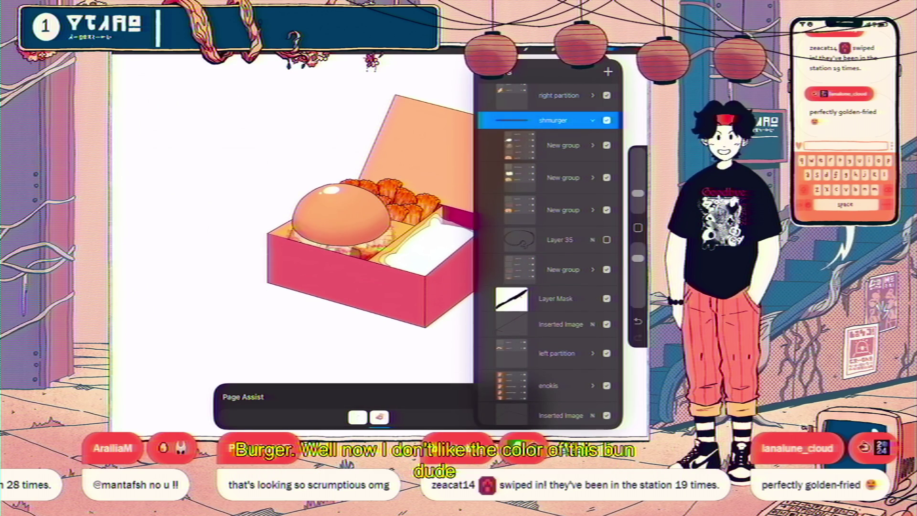
left_click(593, 145)
left_click(563, 269)
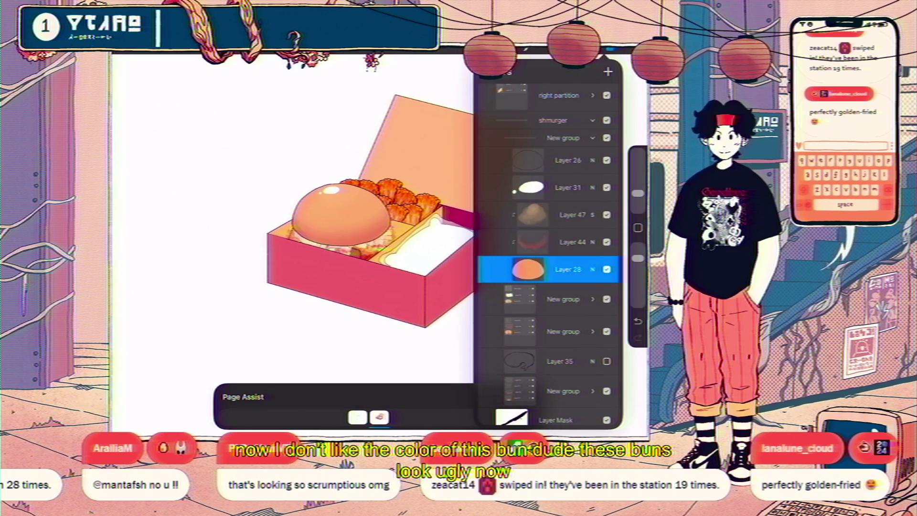
left_click(158, 52)
left_click(158, 76)
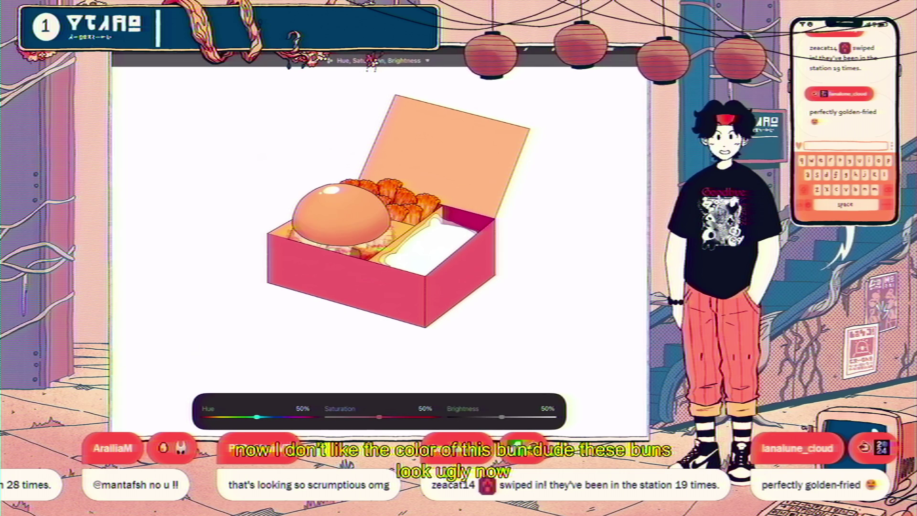
left_click_drag(402, 416, 405, 417)
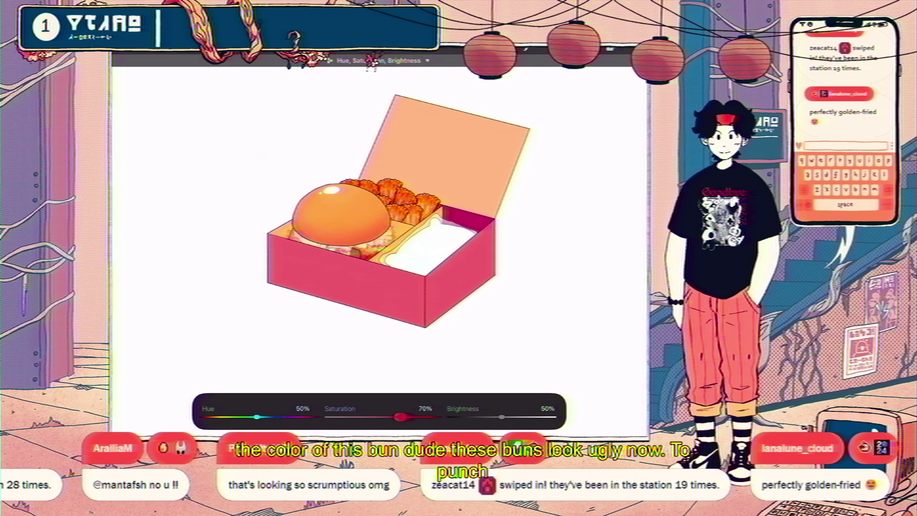
left_click_drag(502, 417, 500, 417)
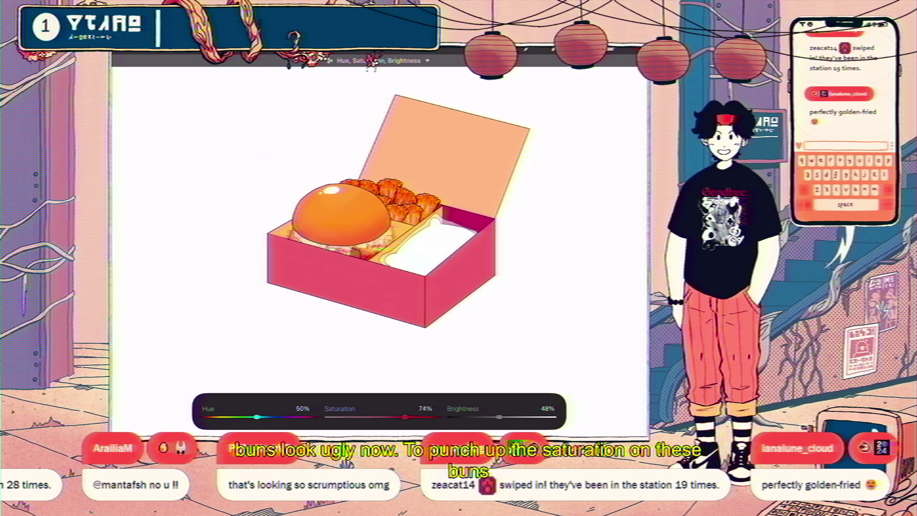
left_click(639, 60)
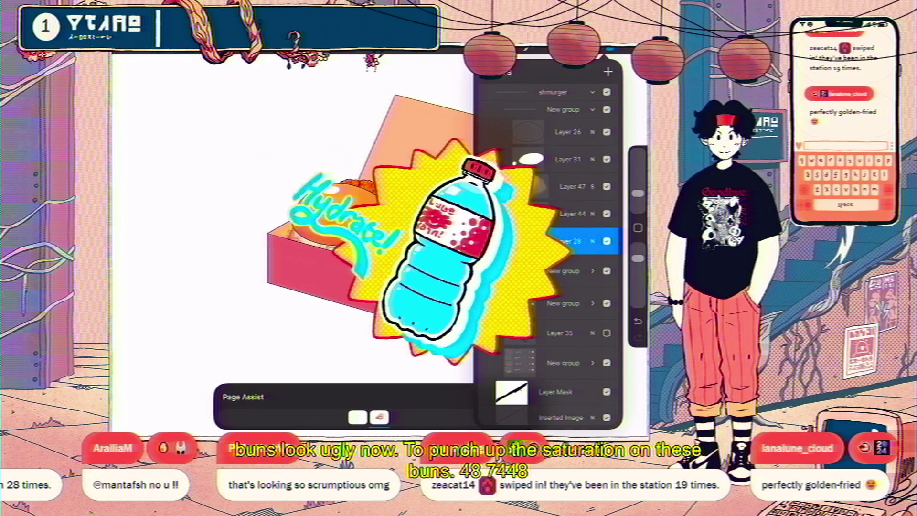
Raise the bottom bun Layer 29's saturation to match the top bun
scroll(549, 239, "down", 2)
left_click(592, 288)
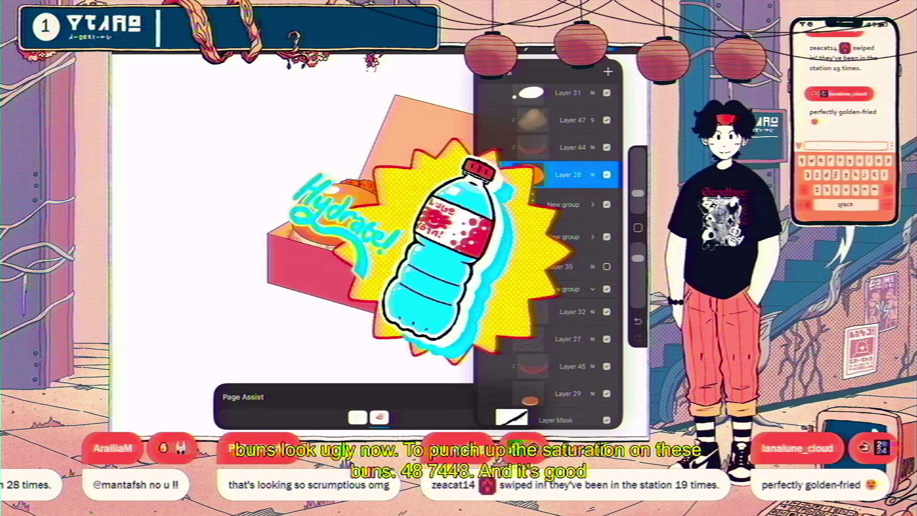
scroll(549, 239, "down", 2)
left_click(568, 317)
left_click(179, 47)
left_click(166, 91)
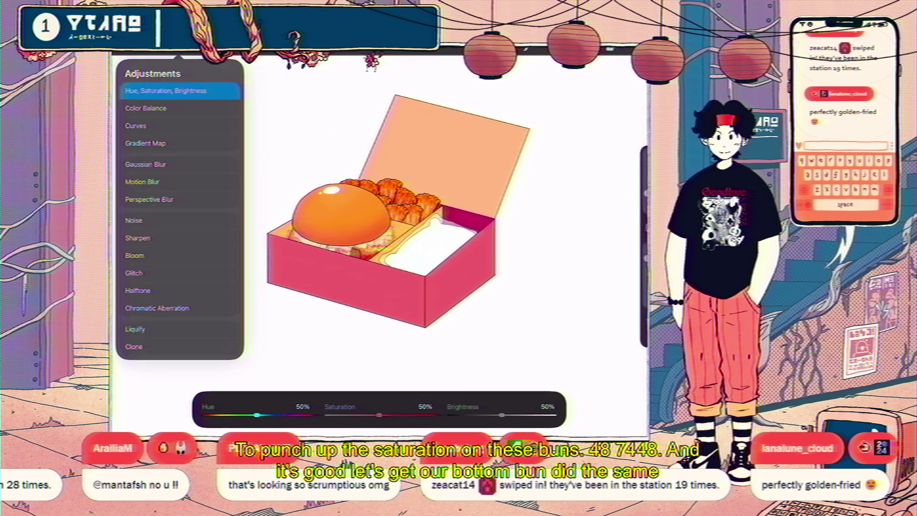
left_click_drag(391, 417, 402, 417)
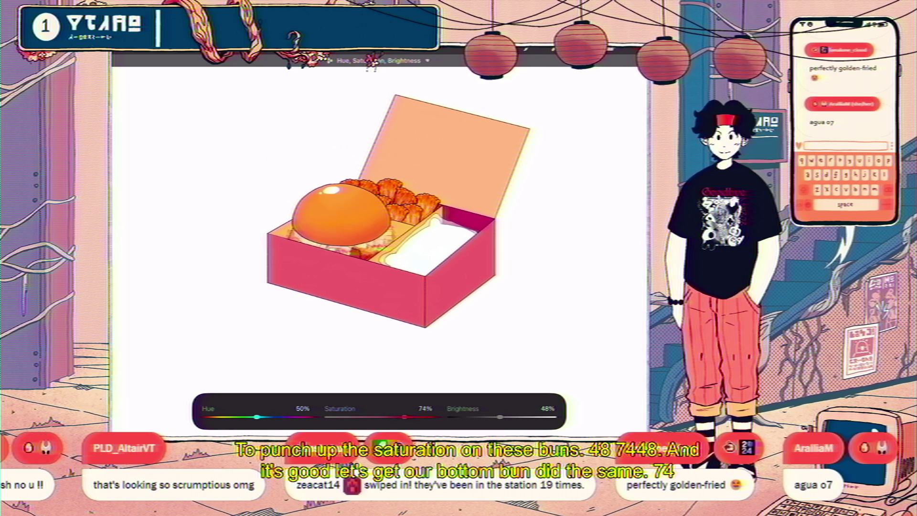
left_click(179, 47)
Select the whole shmurger group and lift the burger up above the box
left_click(609, 50)
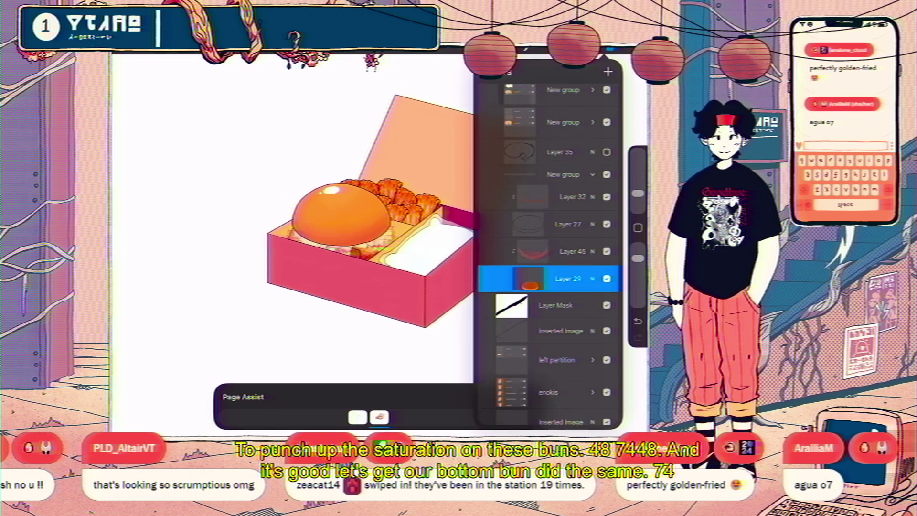
scroll(549, 258, "up", 10)
left_click(554, 172)
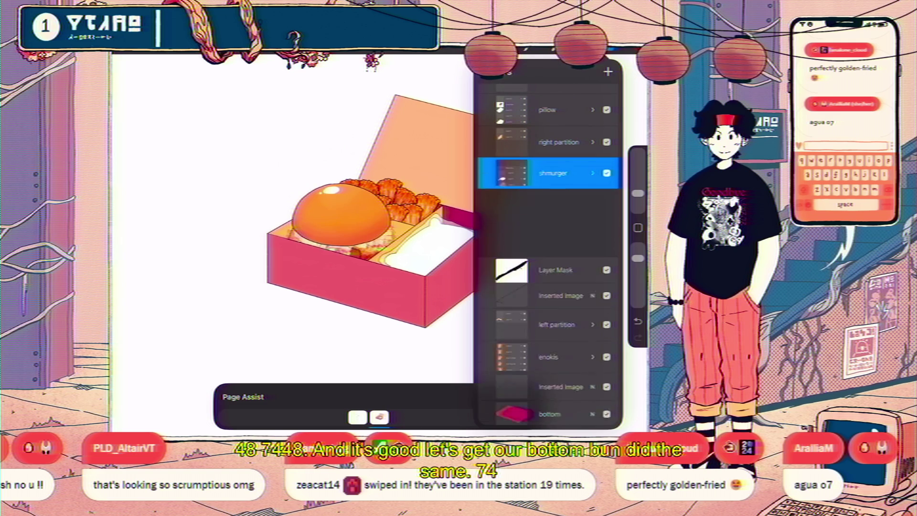
left_click(592, 172)
left_click(554, 173)
left_click(218, 48)
left_click_drag(339, 210, 339, 180)
Undo the burger move so it sits back in the box
key("ctrl+z")
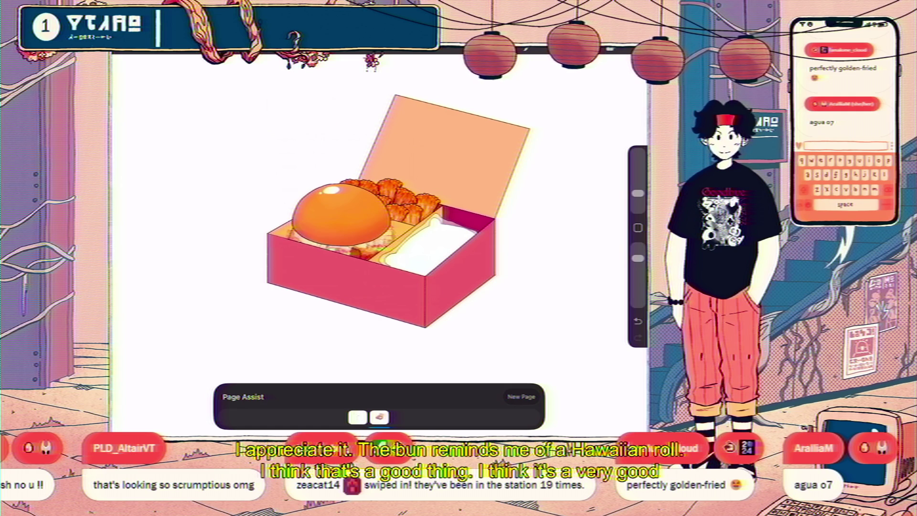
Make the Page 2 sketch layer visible and drag it to the top of the layer stack
left_click(357, 417)
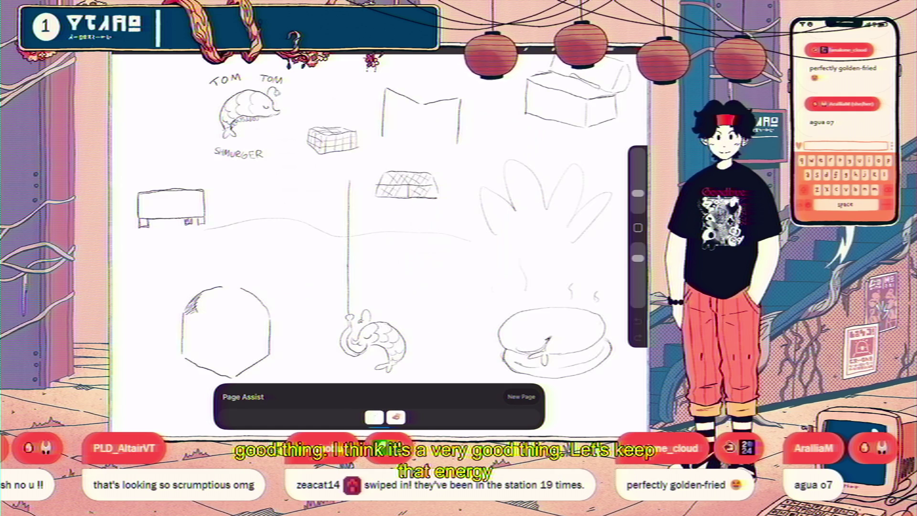
left_click(380, 417)
scroll(380, 239, "down", 3)
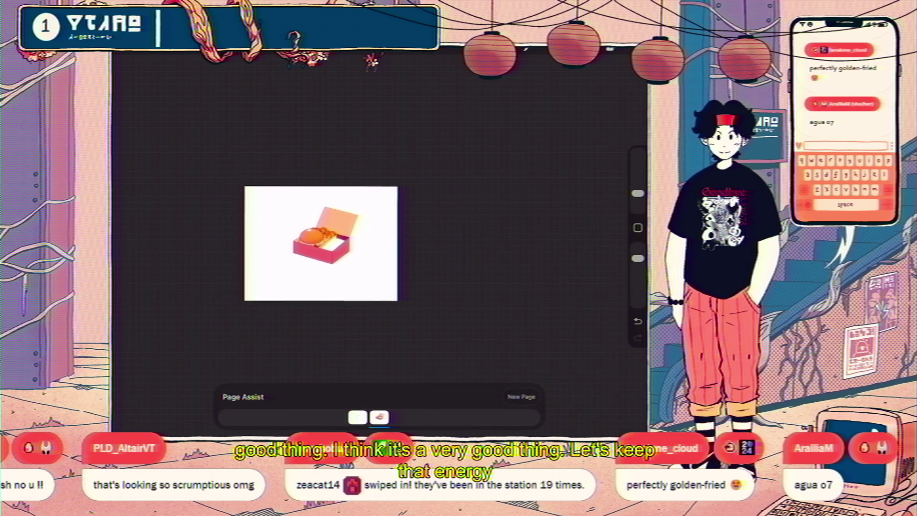
scroll(361, 247, "up", 3)
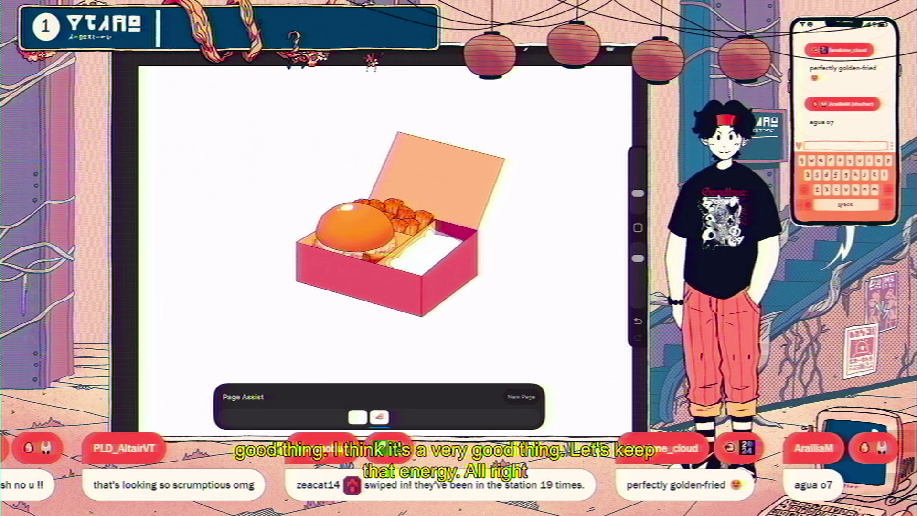
key("l")
scroll(549, 239, "down", 5)
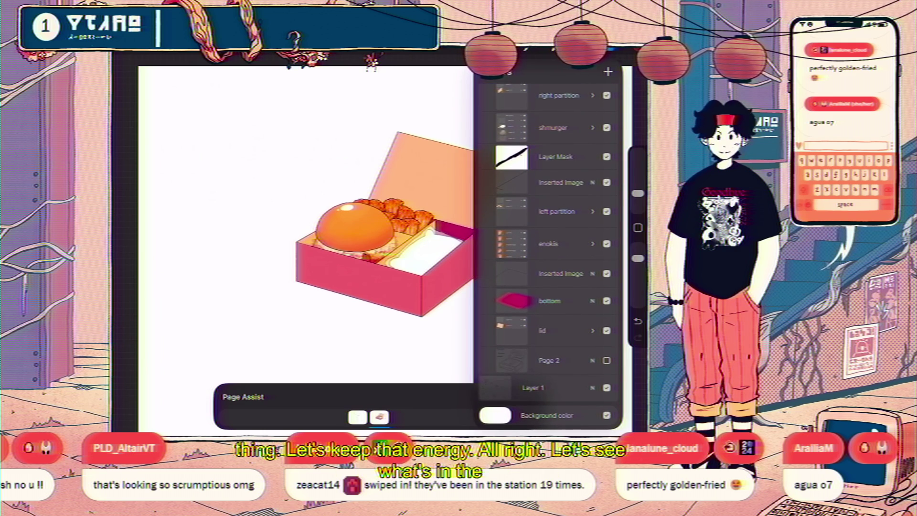
left_click(606, 360)
left_click(549, 360)
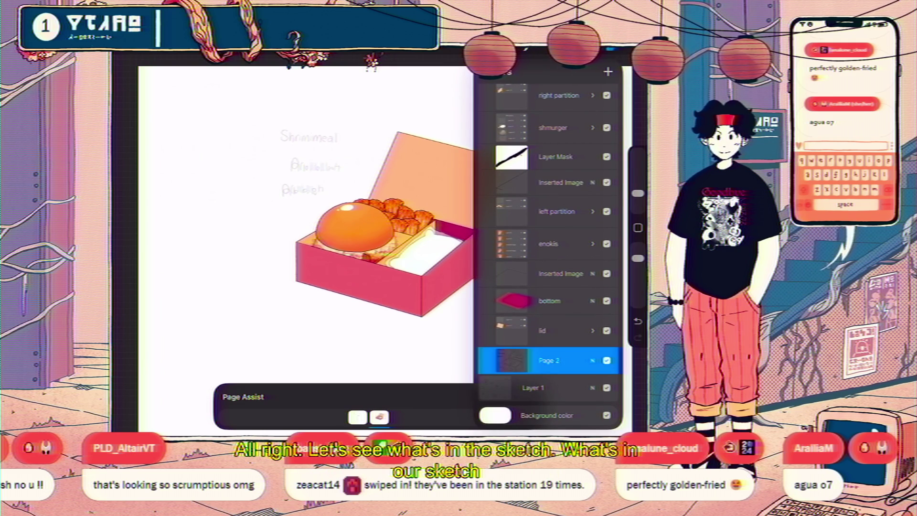
mouse_move(549, 359)
left_mouse_down()
mouse_move(583, 86)
mouse_move(568, 123)
mouse_move(568, 115)
left_mouse_up()
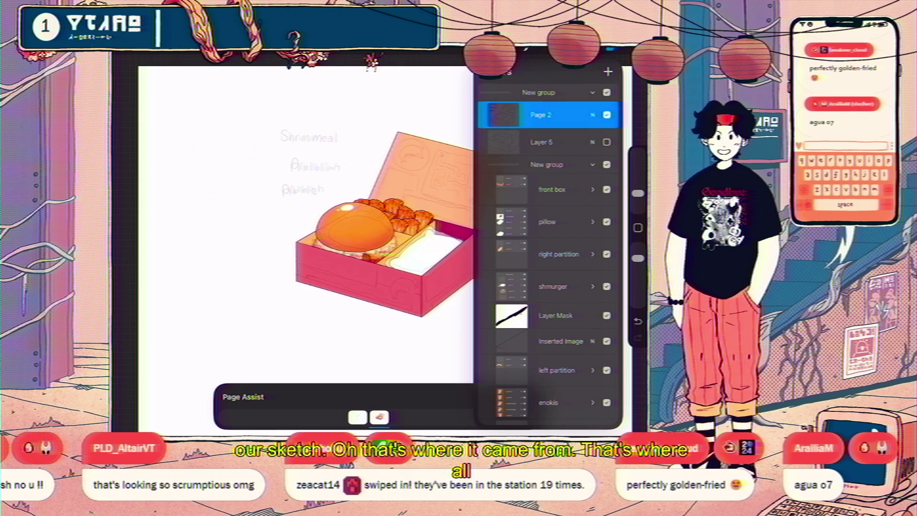
scroll(484, 235, "up", 2)
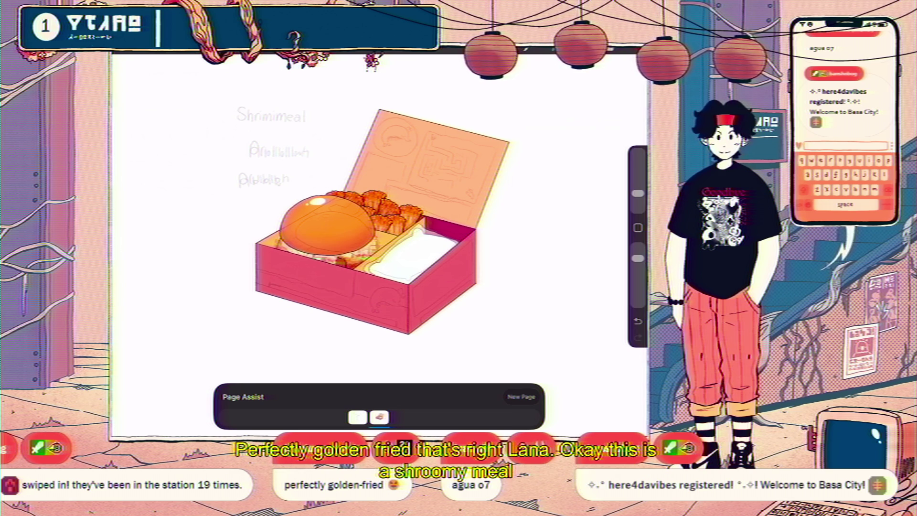
Expand the lid group and select a layer inside it
scroll(377, 220, "down", 2)
scroll(377, 219, "up", 4)
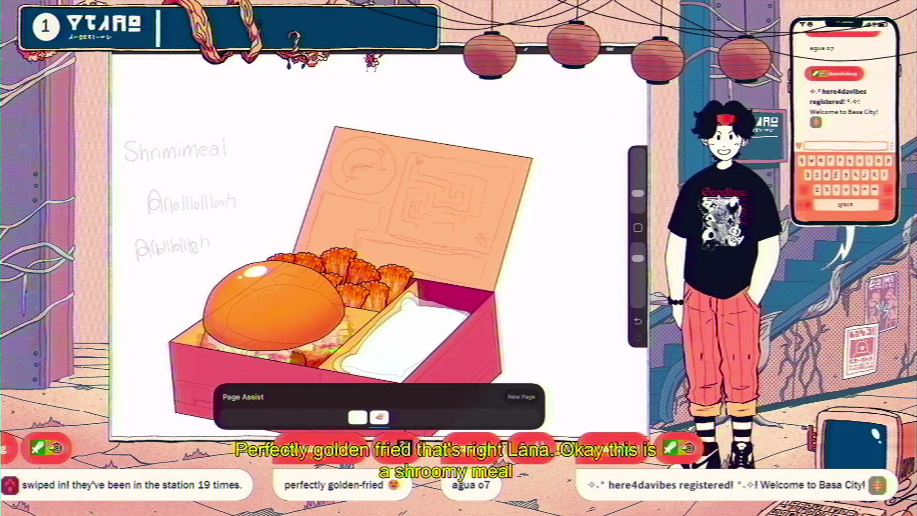
key("l")
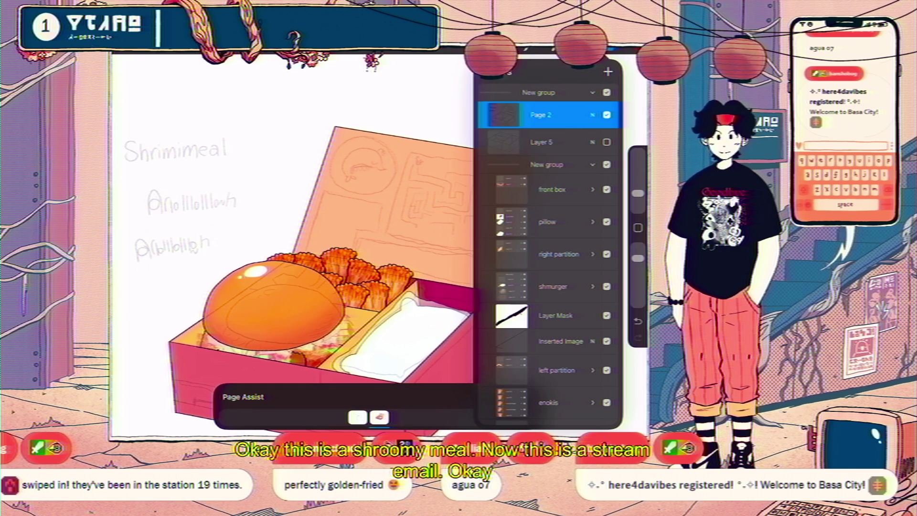
scroll(549, 248, "down", 3)
left_click(592, 351)
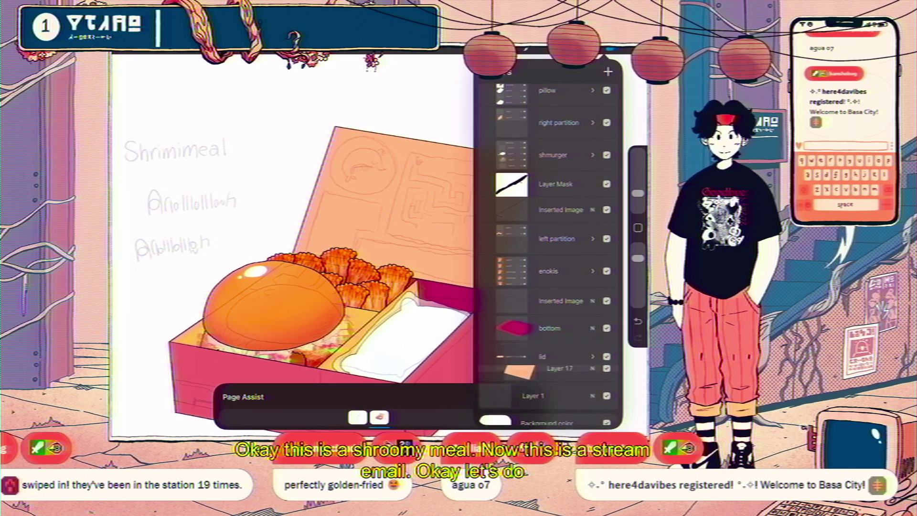
left_click(558, 400)
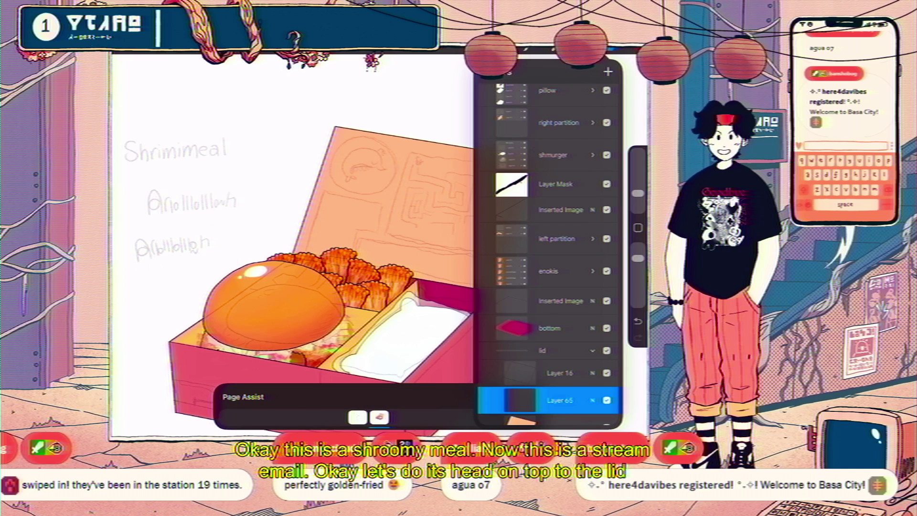
left_click(607, 71)
left_click(606, 72)
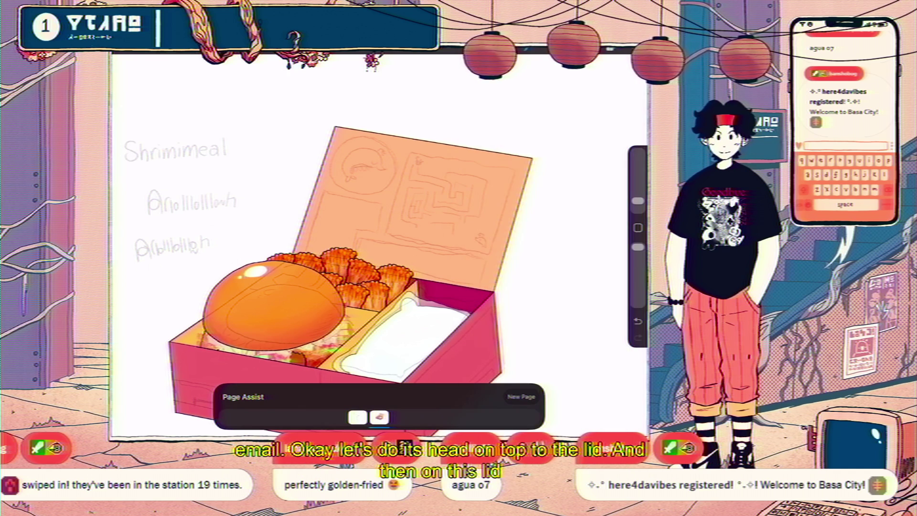
scroll(421, 158, "up", 5)
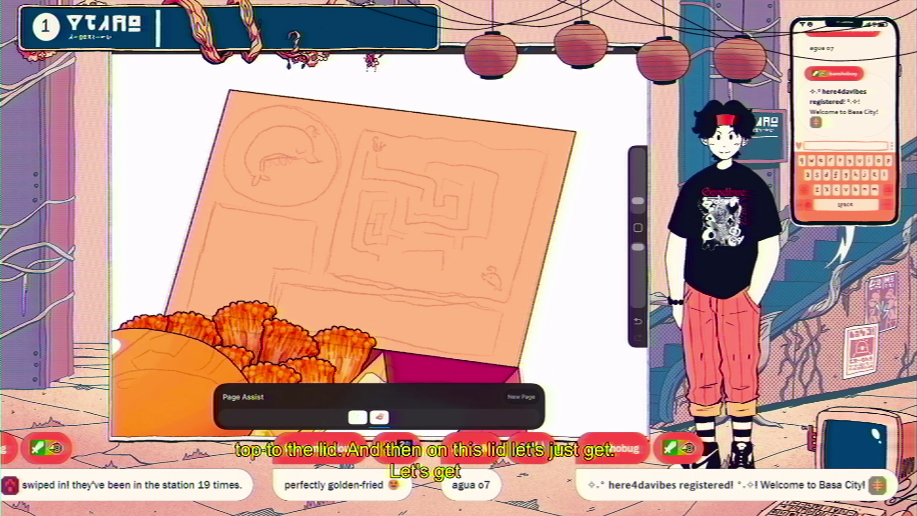
scroll(343, 239, "down", 5)
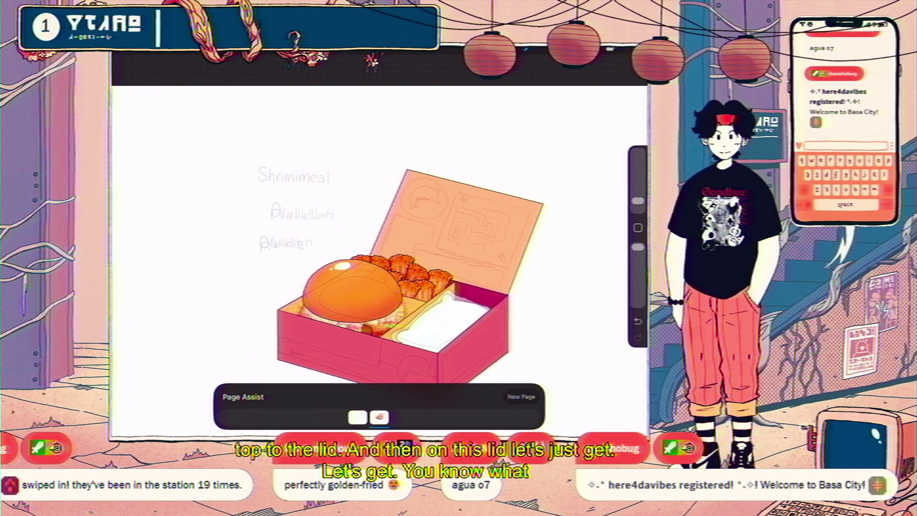
Turn on the grid Drawing Guide in the canvas actions
left_click(139, 67)
left_click(154, 92)
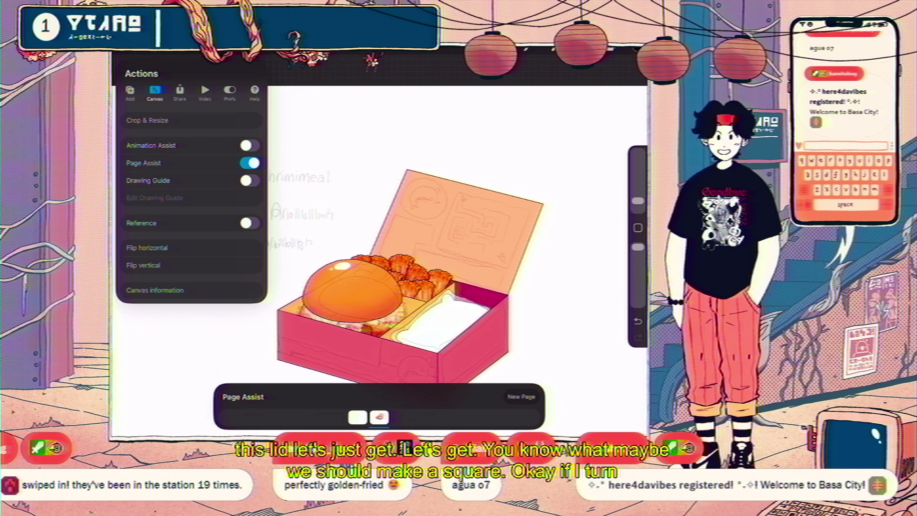
left_click(248, 180)
left_click(430, 124)
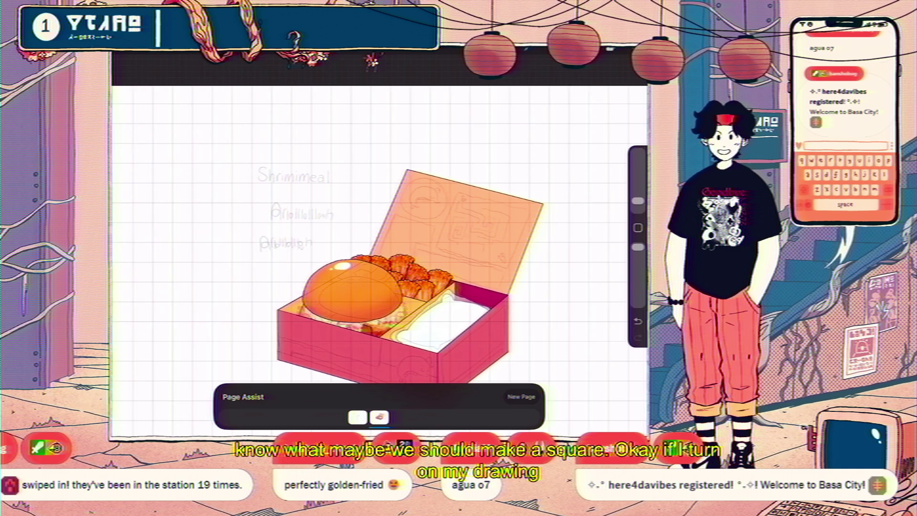
Enable Drawing Assist on Layer 65
left_click(618, 69)
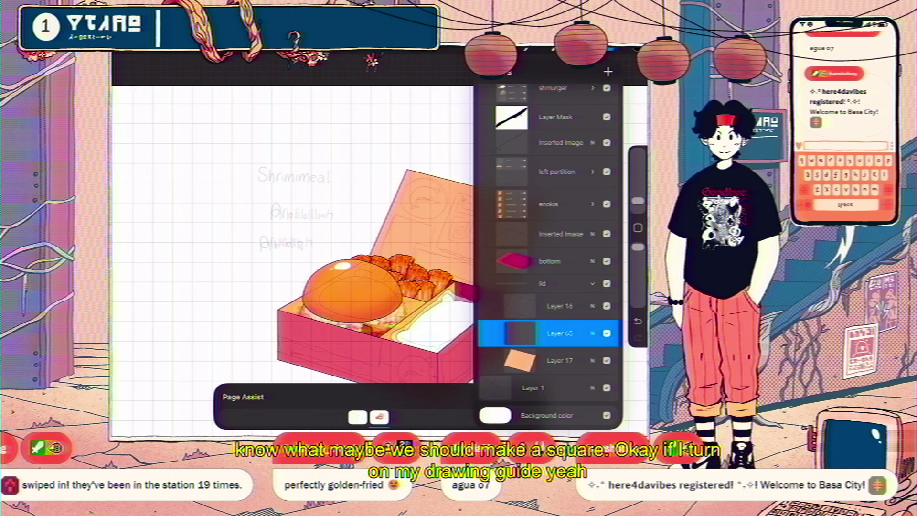
left_click(520, 332)
left_click(428, 359)
Switch to the WX sharpie pen mimic brush
left_click_drag(345, 132, 334, 134)
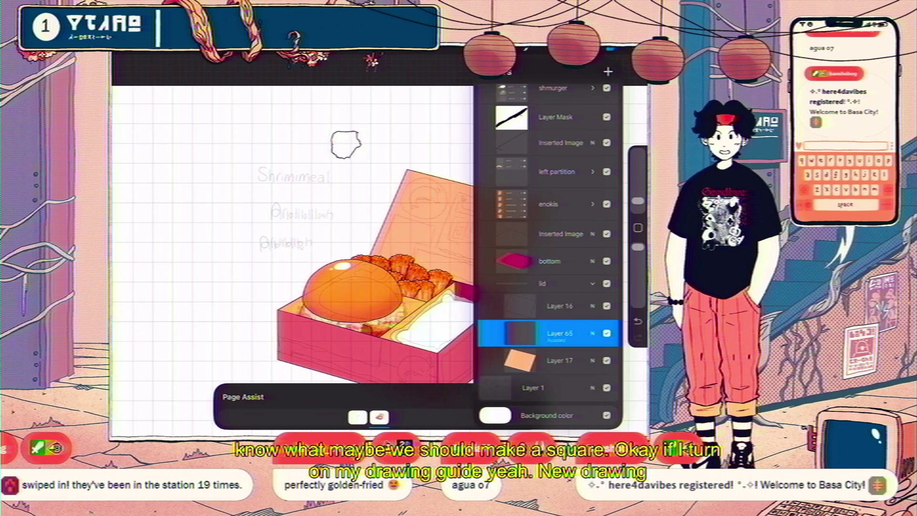
left_click(561, 70)
left_click(573, 95)
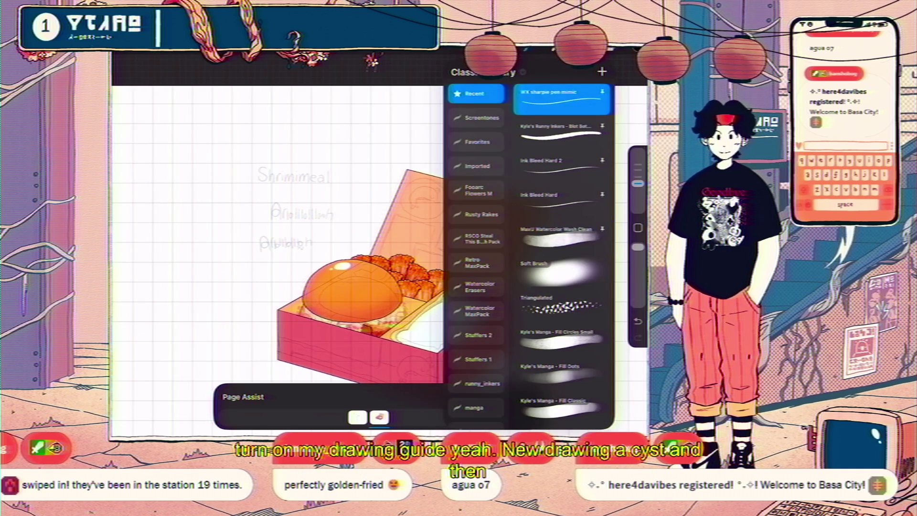
left_click(561, 71)
Draw the straight top and bottom edges of the rectangular frame
left_click_drag(391, 141, 228, 142)
left_click_drag(389, 144, 200, 143)
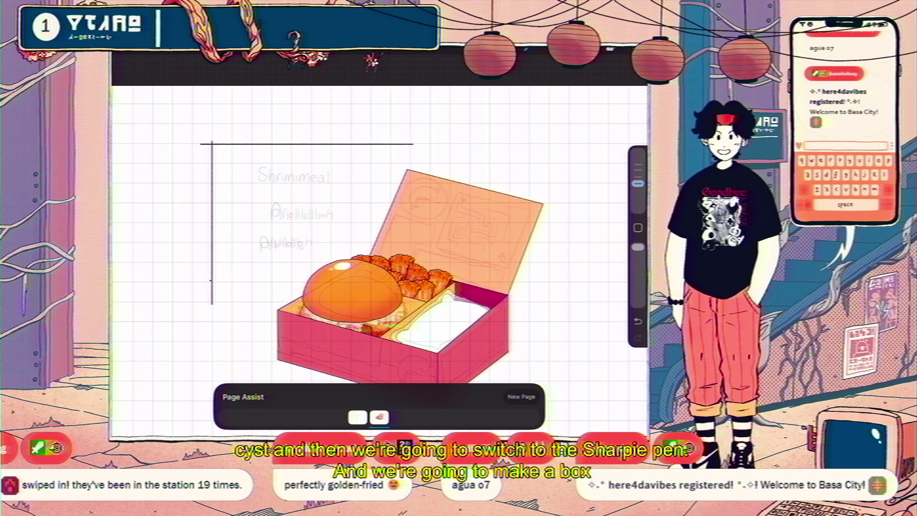
left_click_drag(311, 281, 204, 280)
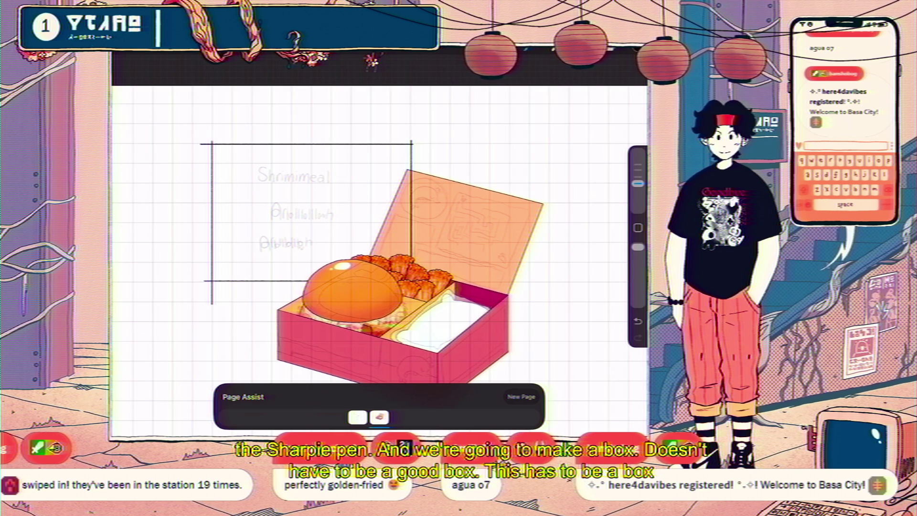
Move the frame to the right of the bento box and reposition it with Distort
key("v")
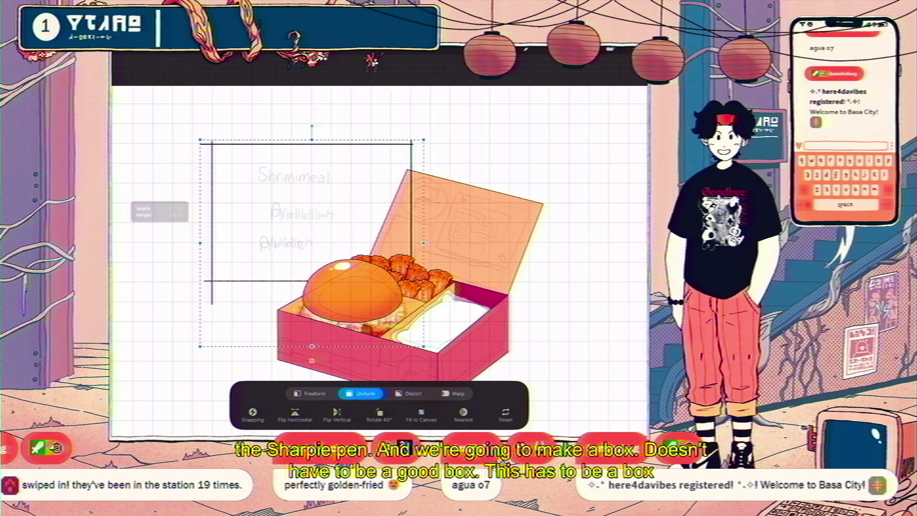
left_click_drag(312, 242, 506, 236)
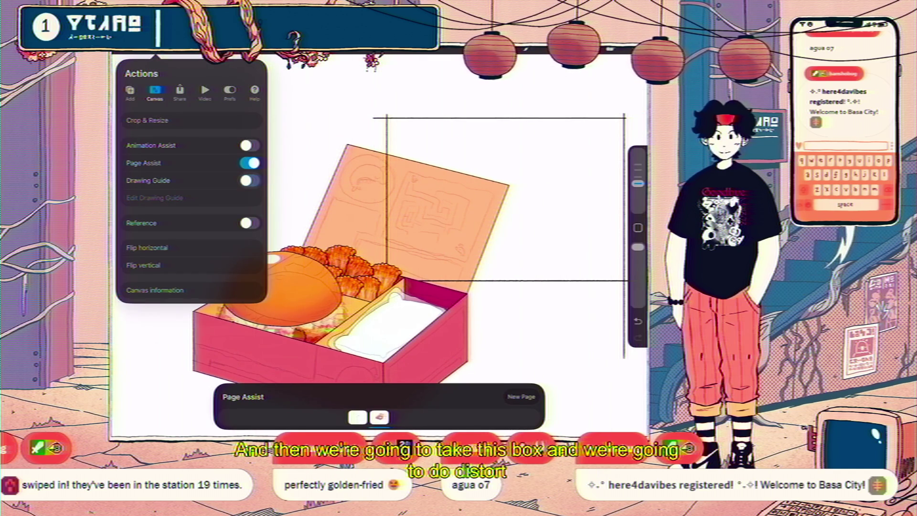
key("l")
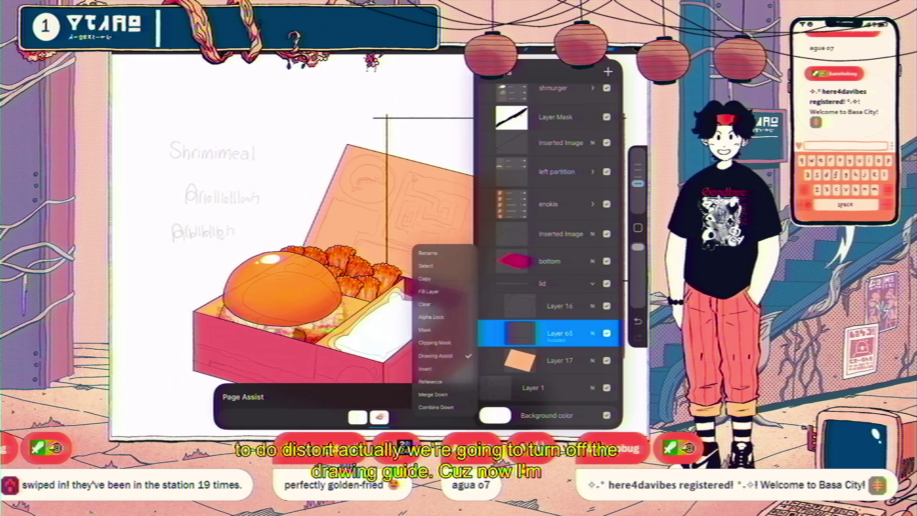
key("v")
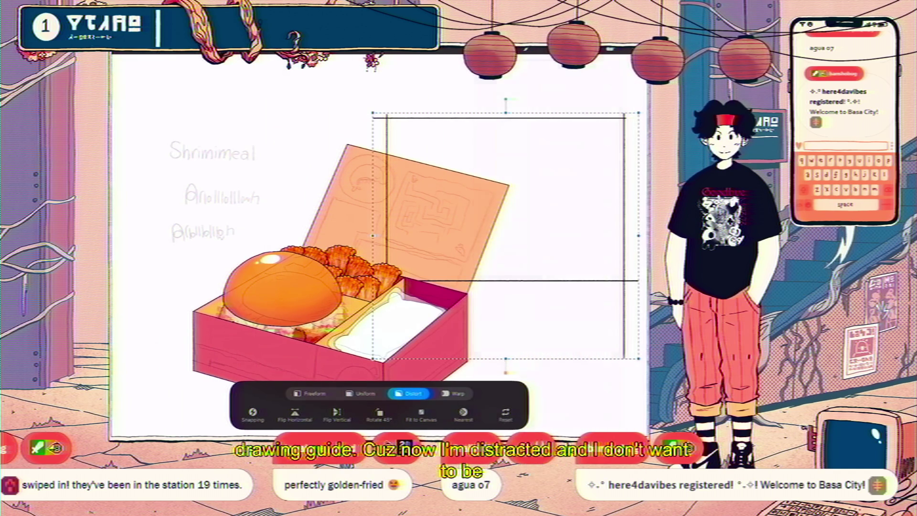
scroll(381, 238, "down", 2)
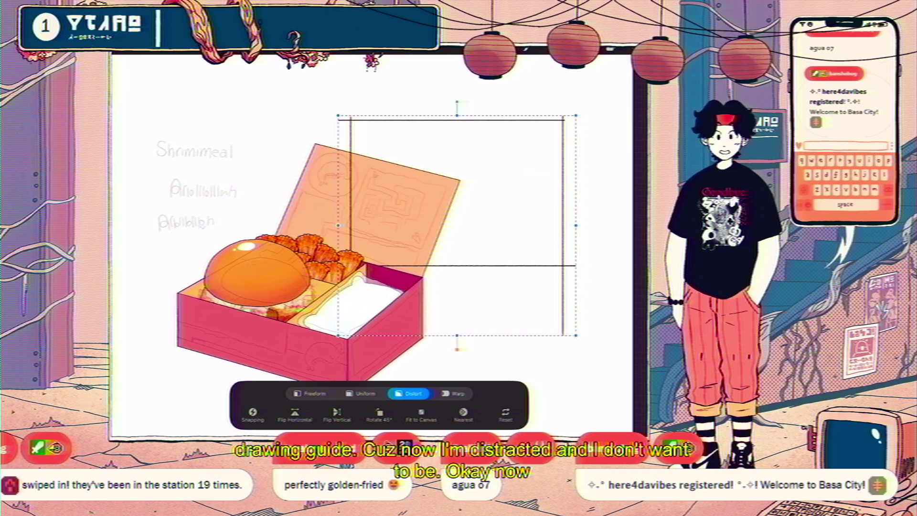
key("v")
scroll(381, 263, "up", 5)
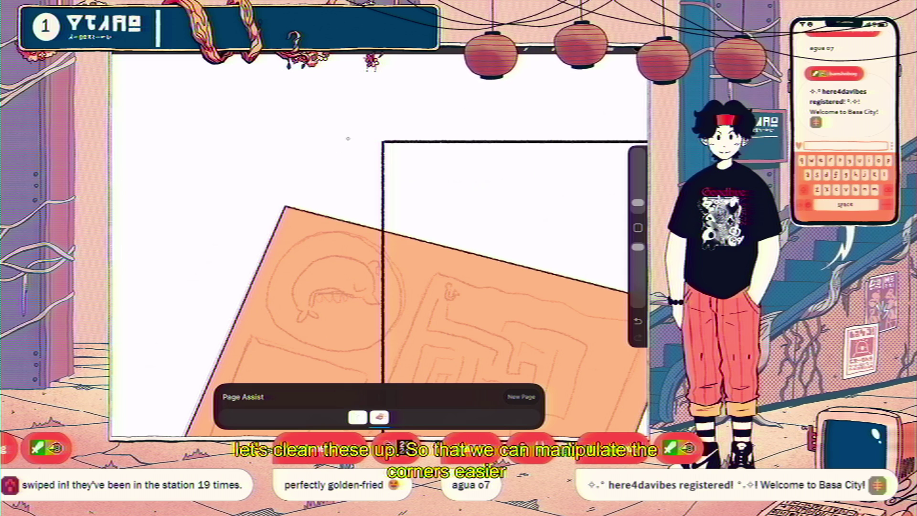
Erase the stray mark where the frame lines cross
key("s")
mouse_move(368, 172)
left_mouse_down()
mouse_move(383, 143)
mouse_move(341, 188)
left_mouse_up()
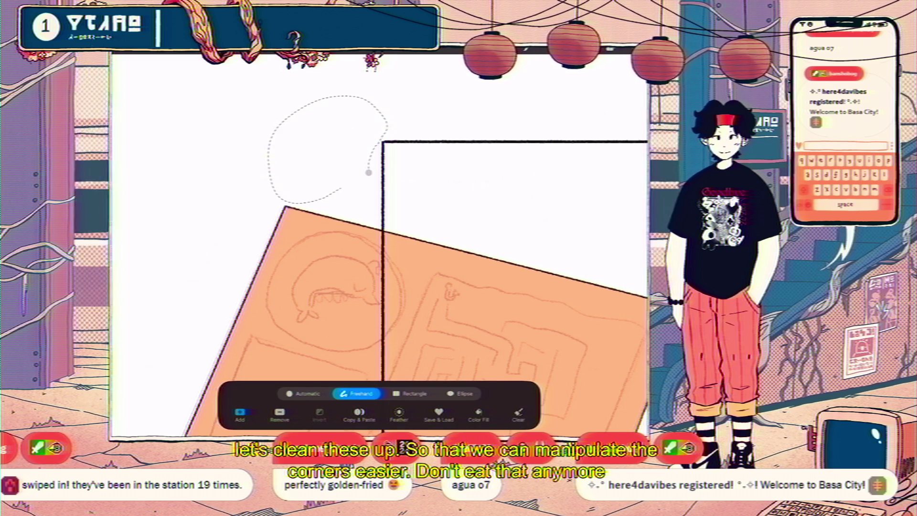
key("s")
key("ctrl+0")
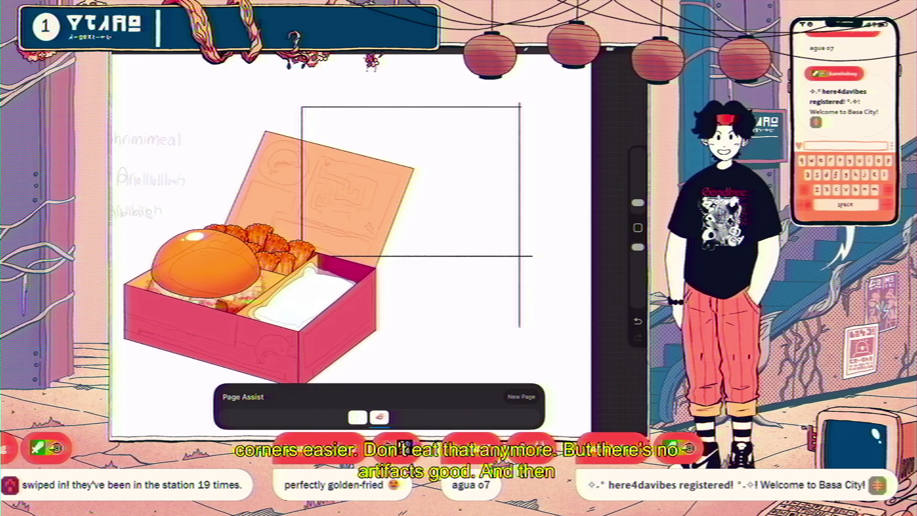
scroll(334, 267, "up", 5)
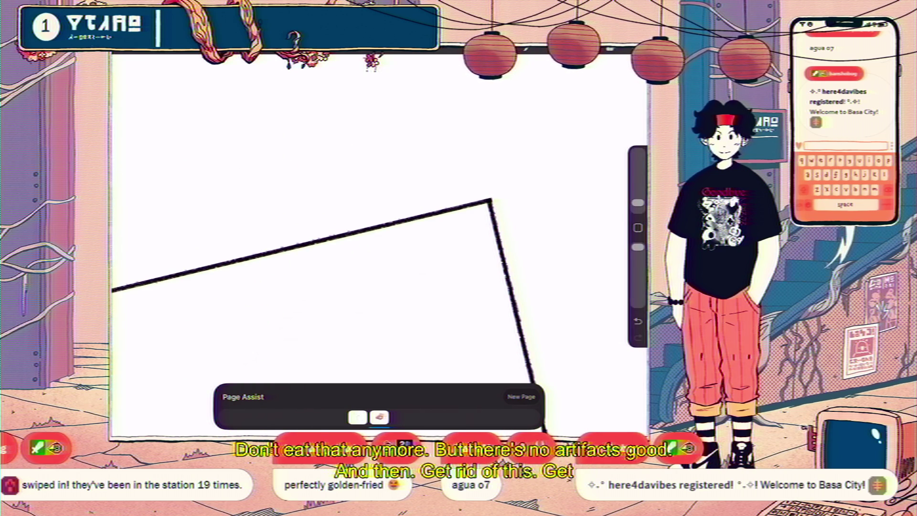
scroll(492, 192, "down", 5)
scroll(308, 291, "down", 3)
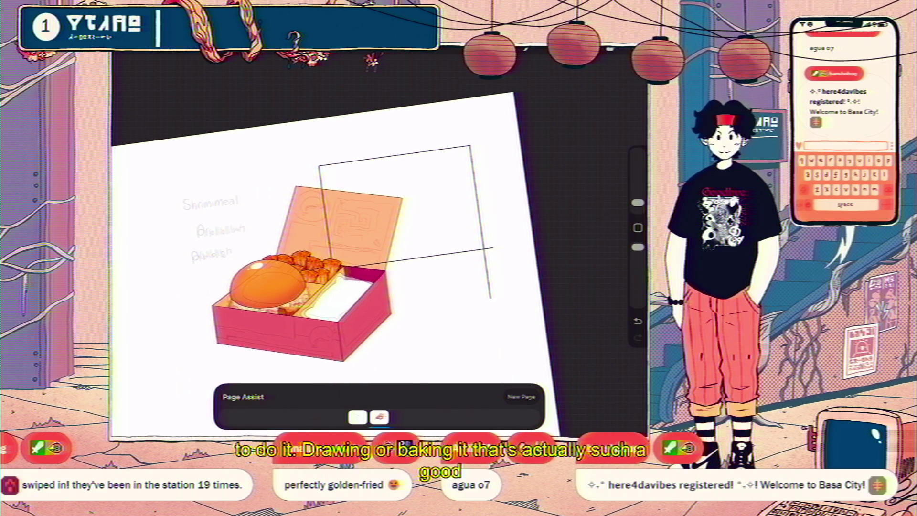
scroll(454, 268, "up", 5)
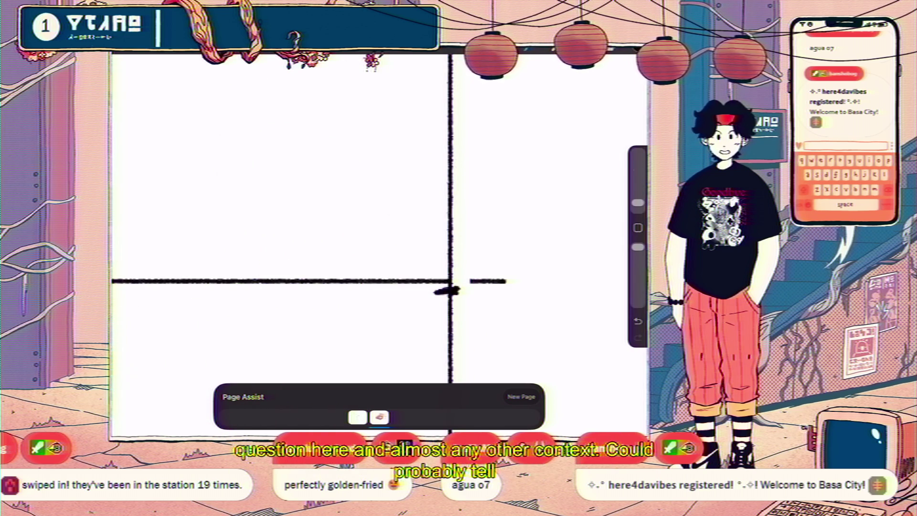
left_click_drag(435, 291, 457, 287)
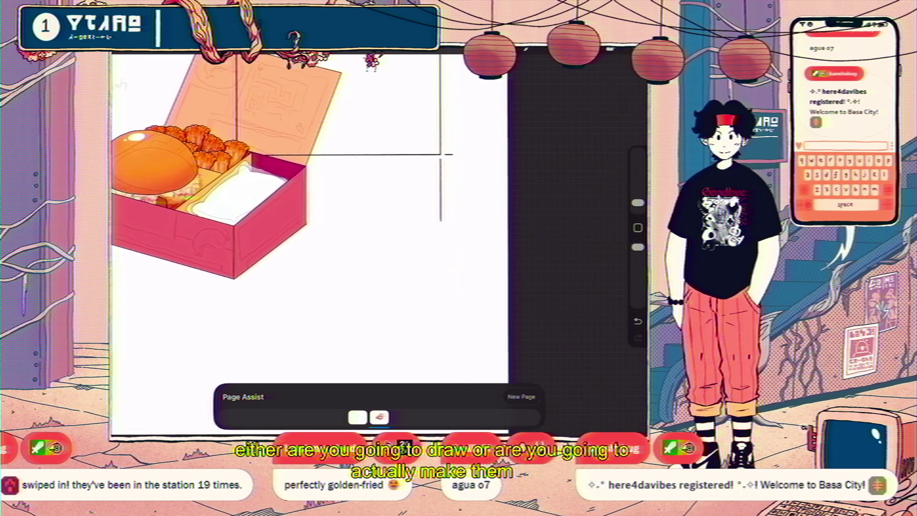
Lasso a frame section and shift it to the right with Distort
key("s")
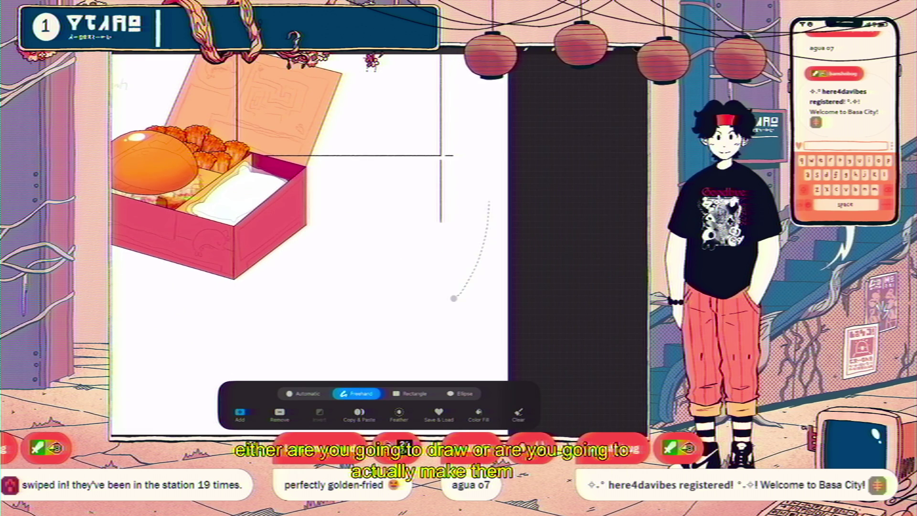
key("s")
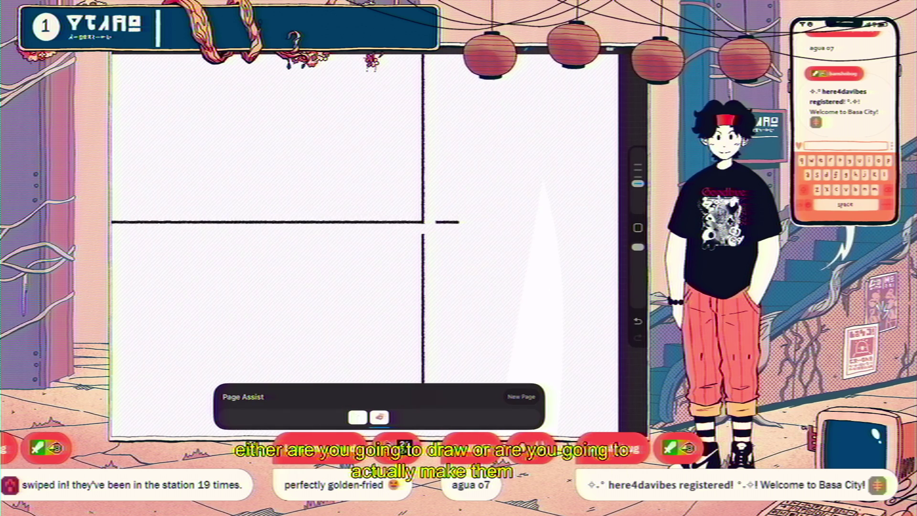
key("s")
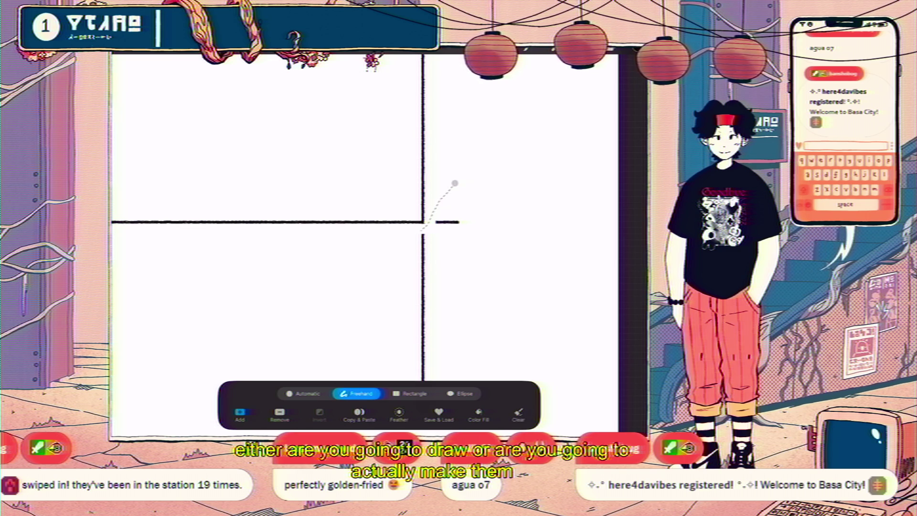
scroll(454, 183, "down", 3)
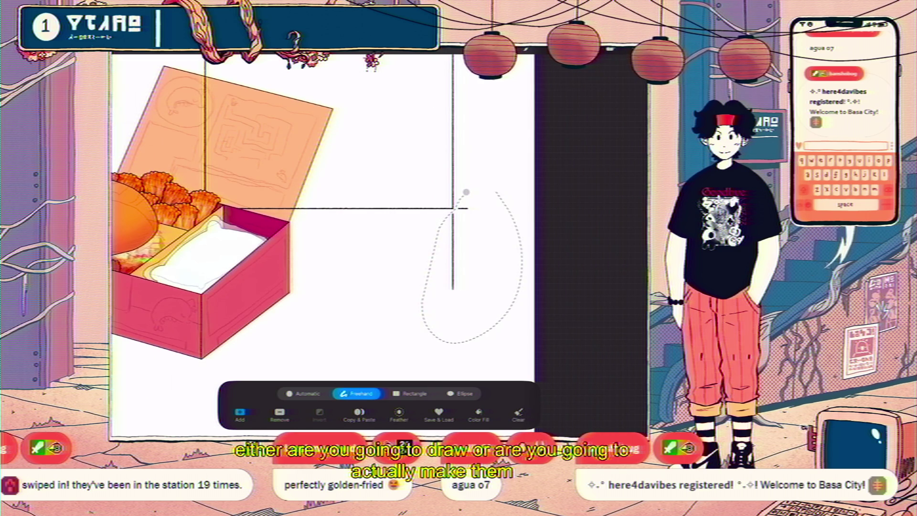
key("v")
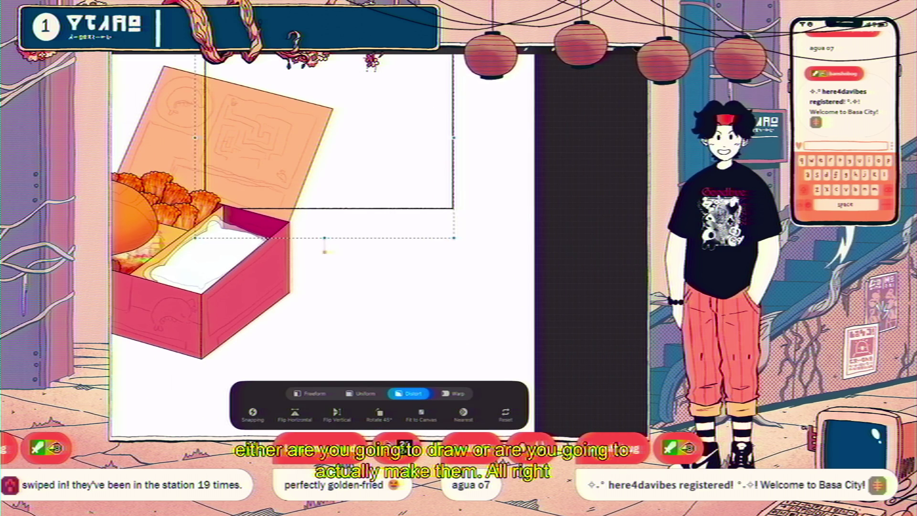
mouse_move(324, 147)
left_mouse_down()
mouse_move(410, 158)
mouse_move(398, 151)
left_mouse_up()
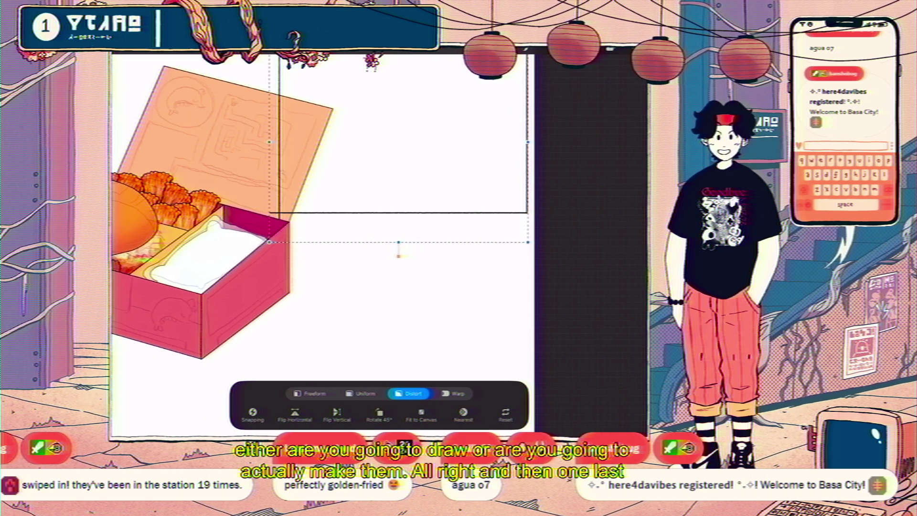
key("v")
scroll(262, 210, "up", 5)
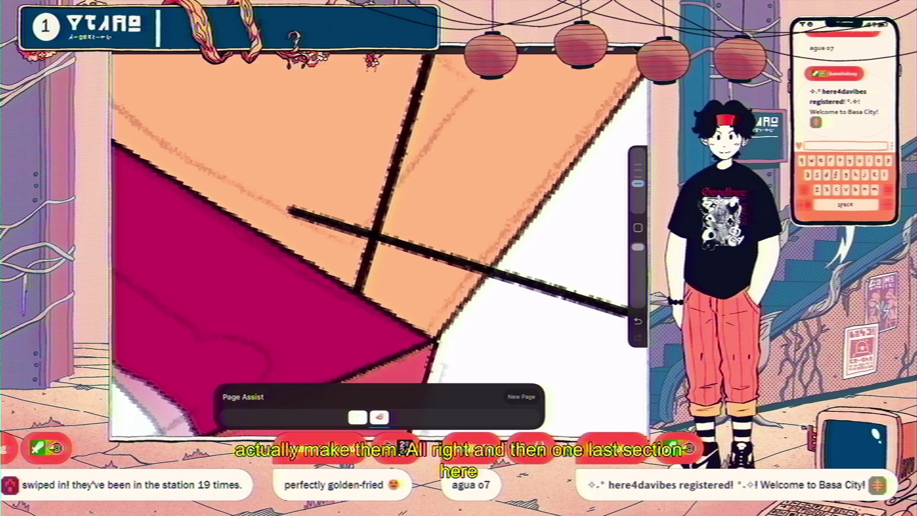
Lasso another frame section and make it distortable
key("s")
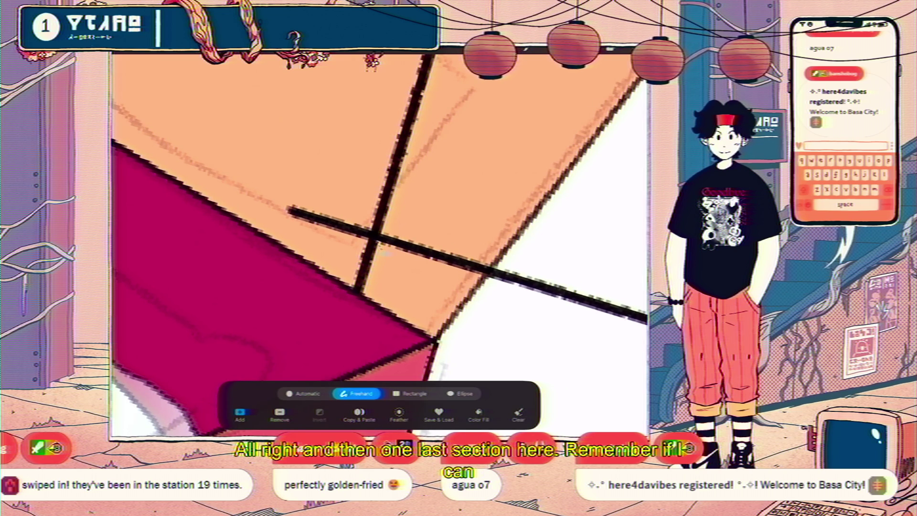
scroll(370, 234, "down", 5)
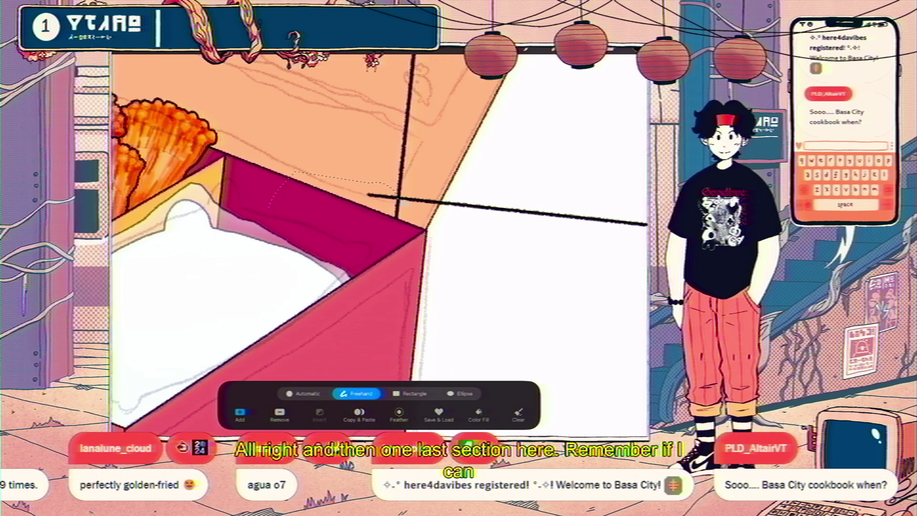
scroll(377, 238, "down", 3)
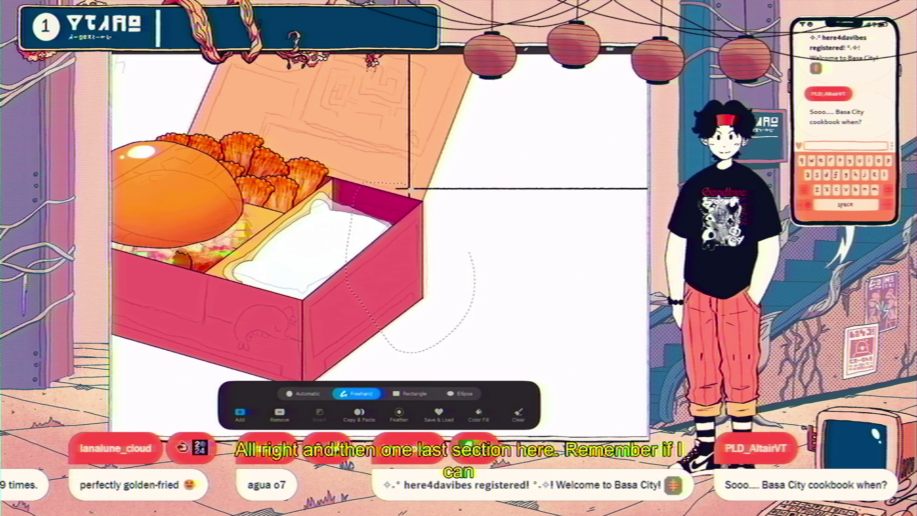
scroll(410, 189, "down", 3)
key("v")
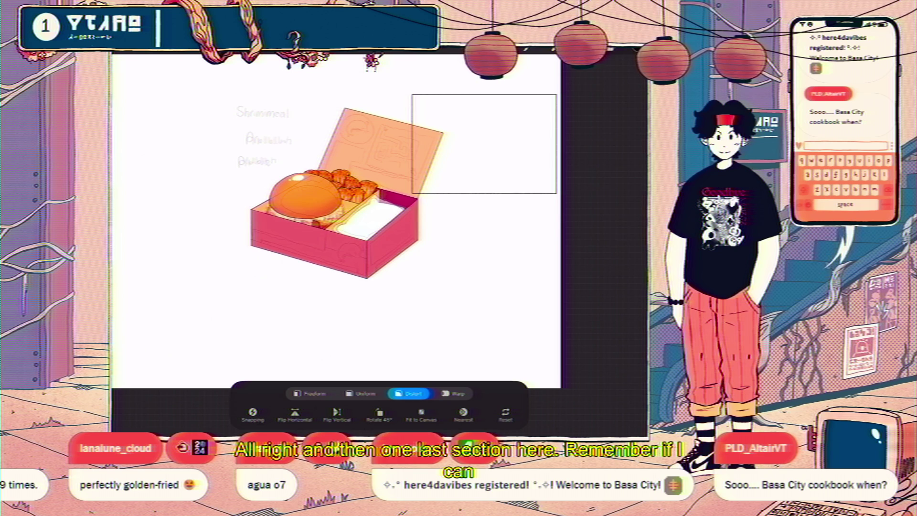
Pin the frame's top-right, bottom-right and bottom-left corners onto the lid panel corners
left_click_drag(483, 144, 421, 162)
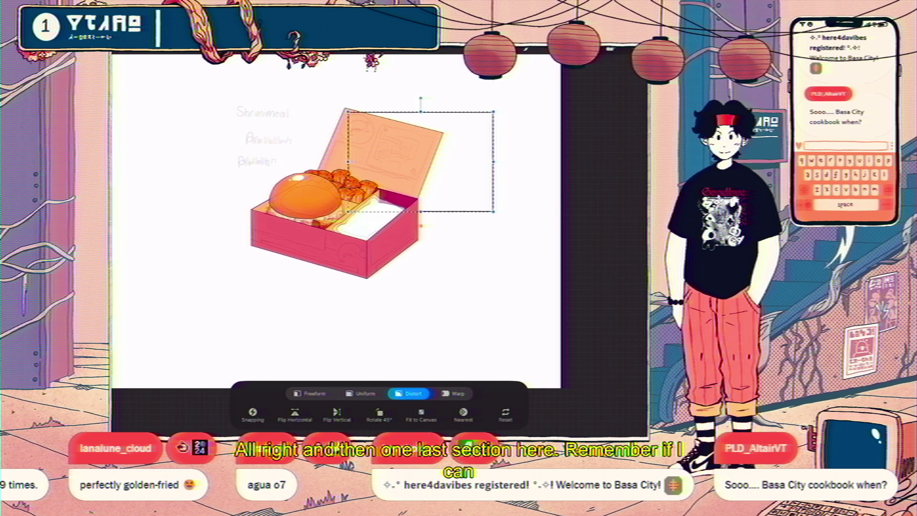
scroll(377, 239, "up", 3)
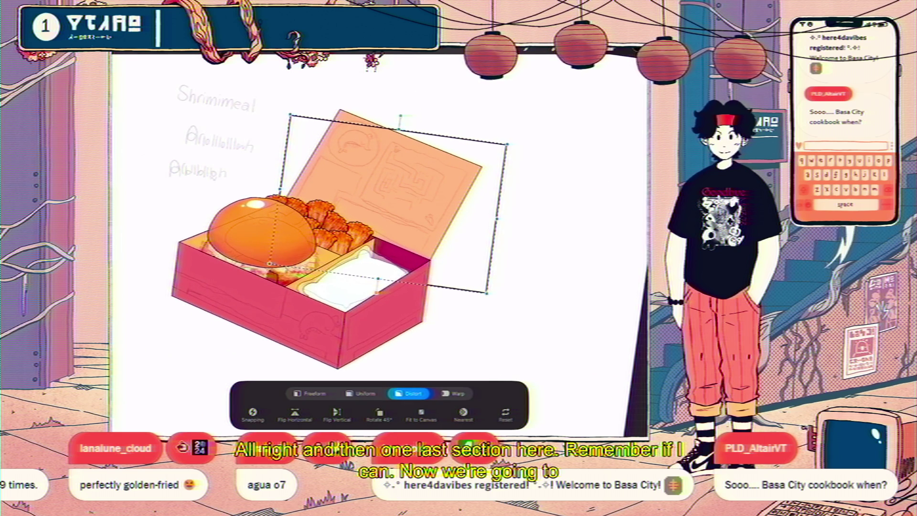
left_click_drag(506, 144, 472, 167)
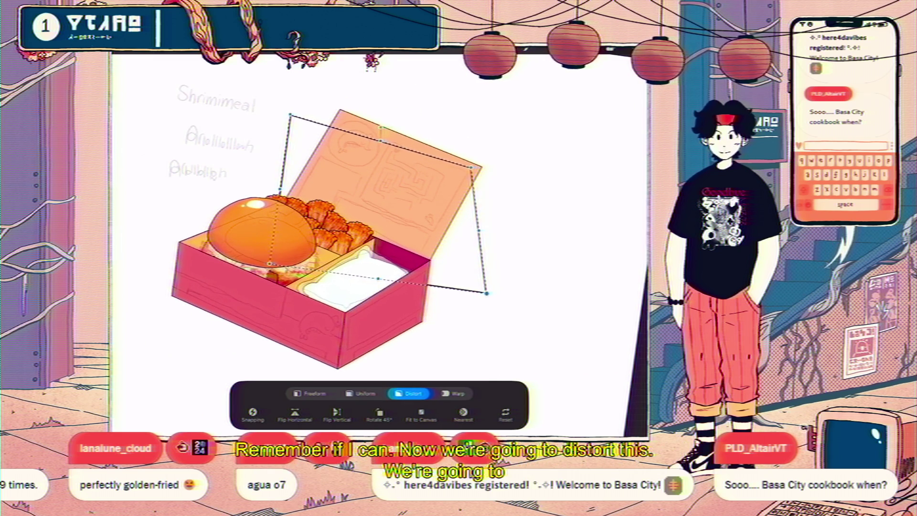
left_click_drag(486, 292, 425, 251)
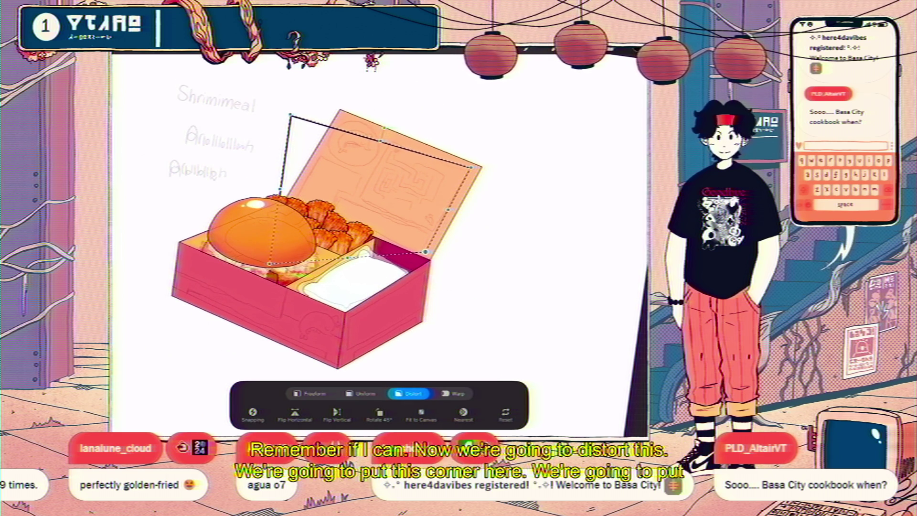
left_click_drag(270, 263, 358, 196)
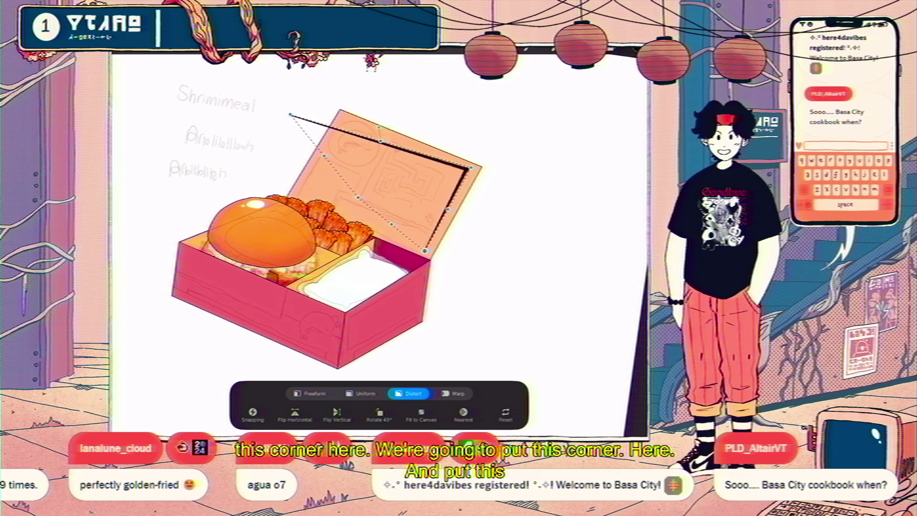
left_click_drag(425, 251, 431, 237)
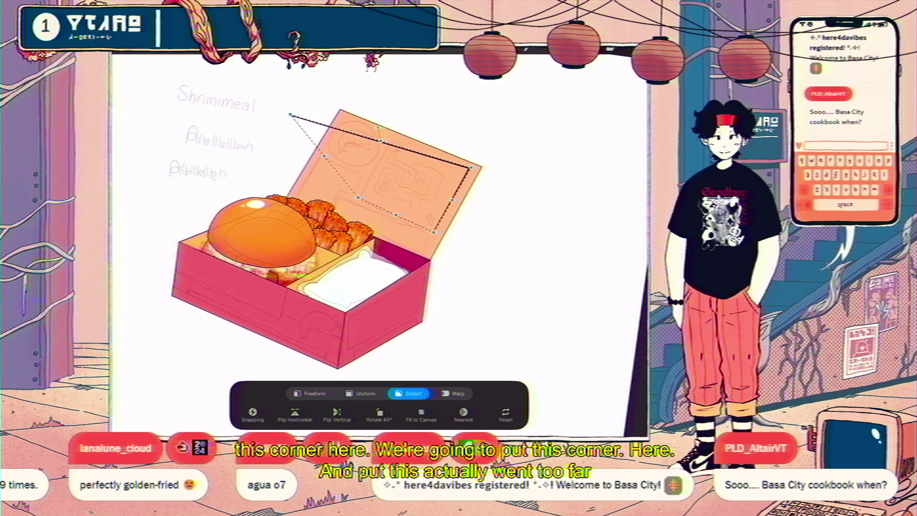
Realign the top-left corner, tilt the top edge and lower the bottom-left corner for padding
scroll(443, 163, "up", 5)
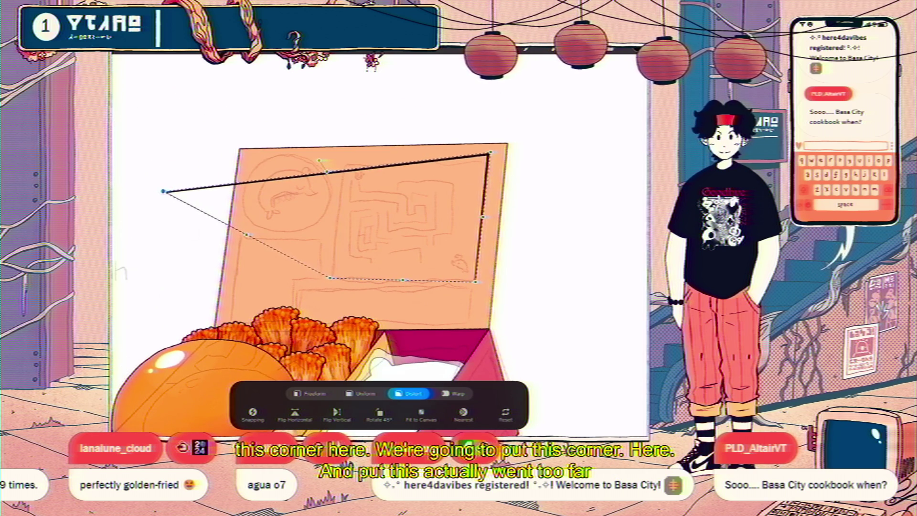
left_click_drag(164, 191, 333, 149)
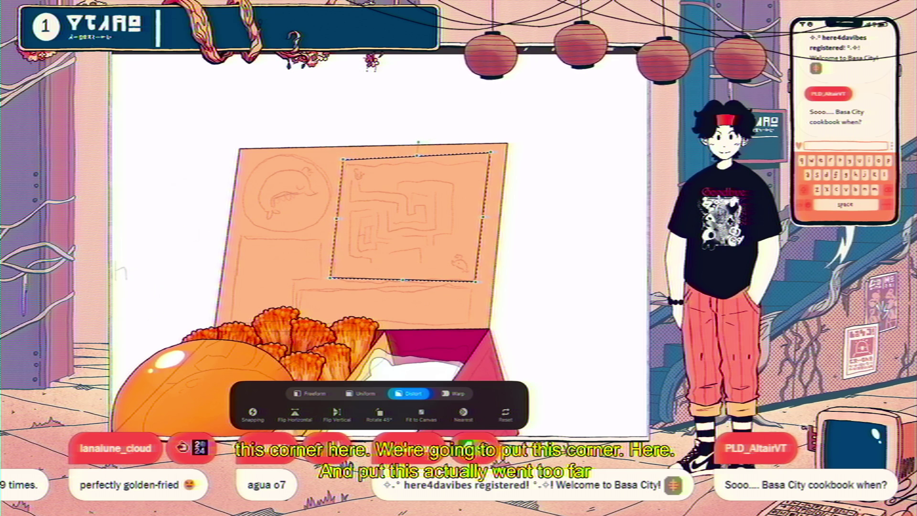
left_click_drag(491, 152, 490, 158)
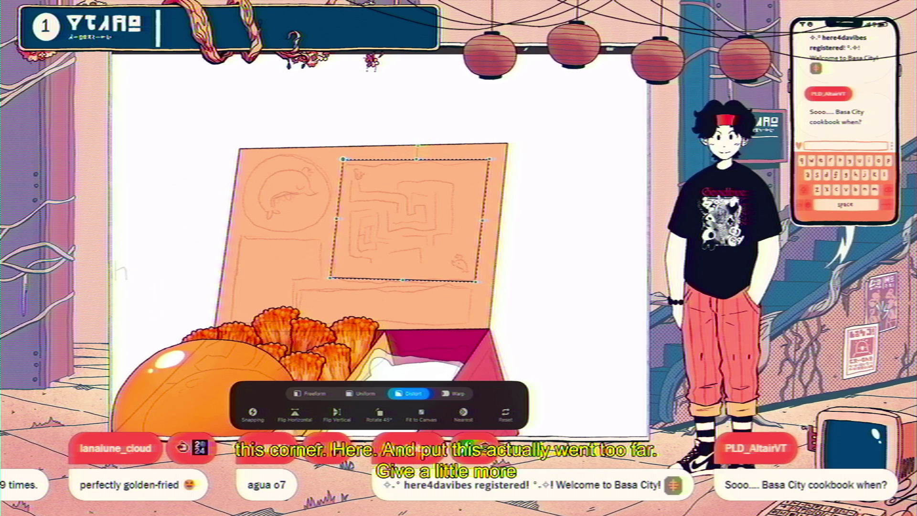
left_click_drag(343, 159, 343, 162)
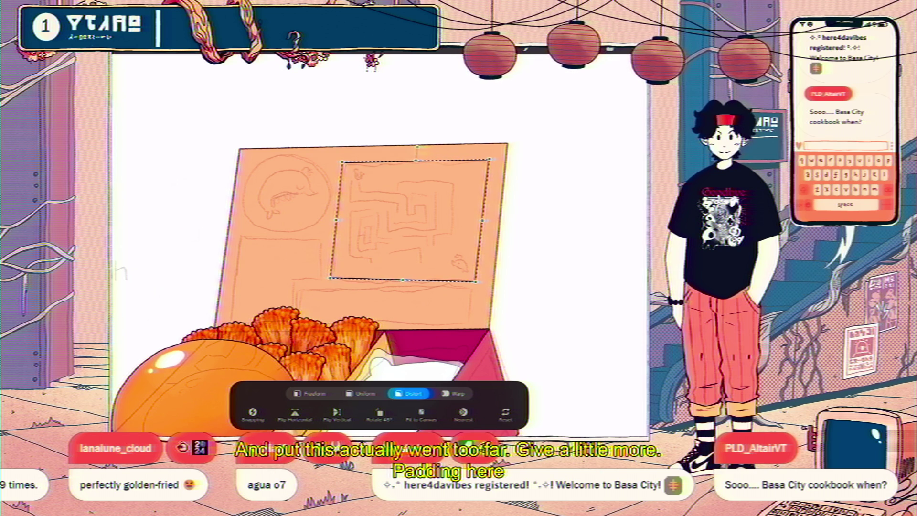
left_click_drag(330, 277, 325, 281)
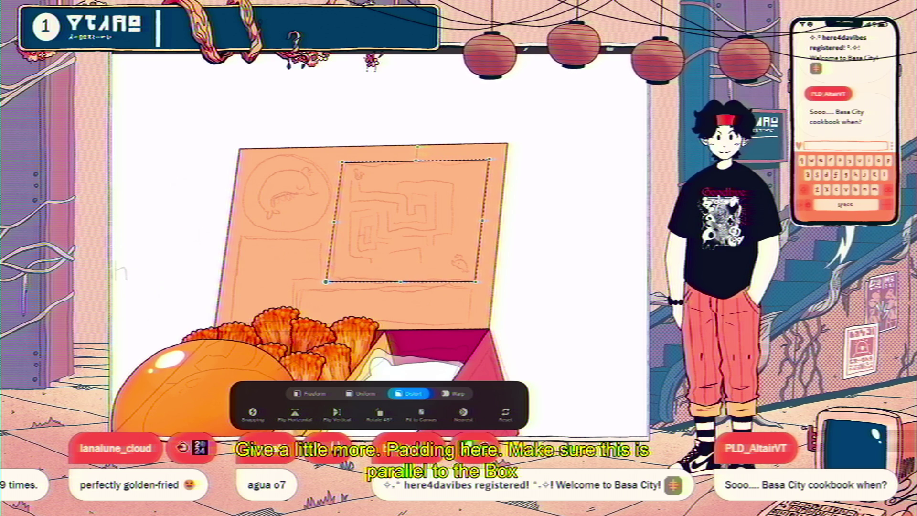
scroll(379, 239, "down", 5)
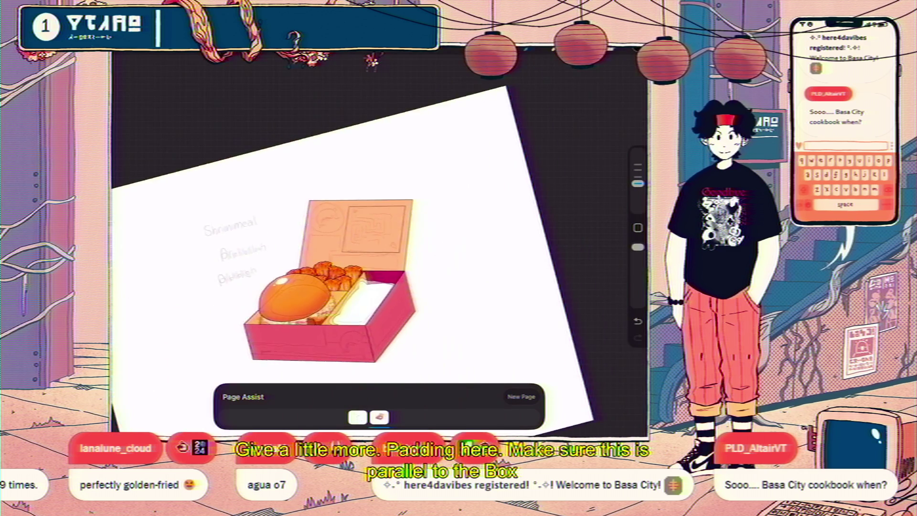
scroll(379, 257, "up", 10)
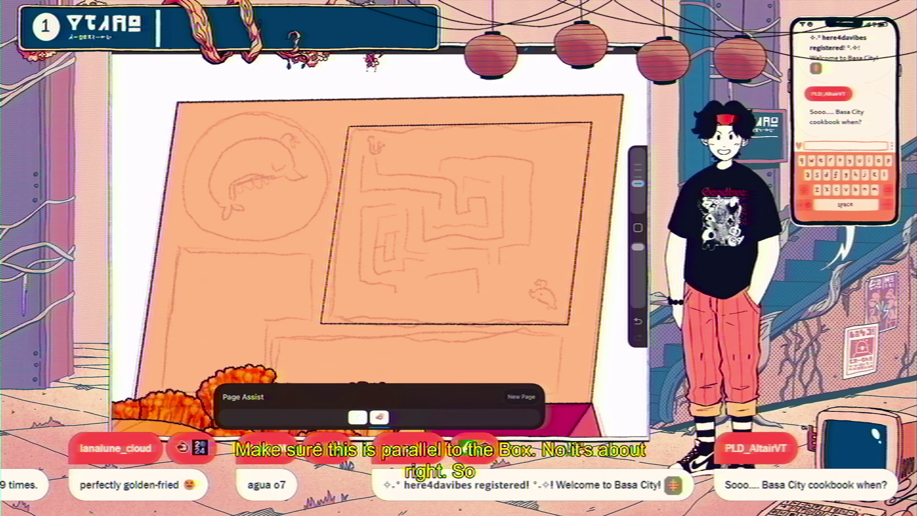
left_click(615, 52)
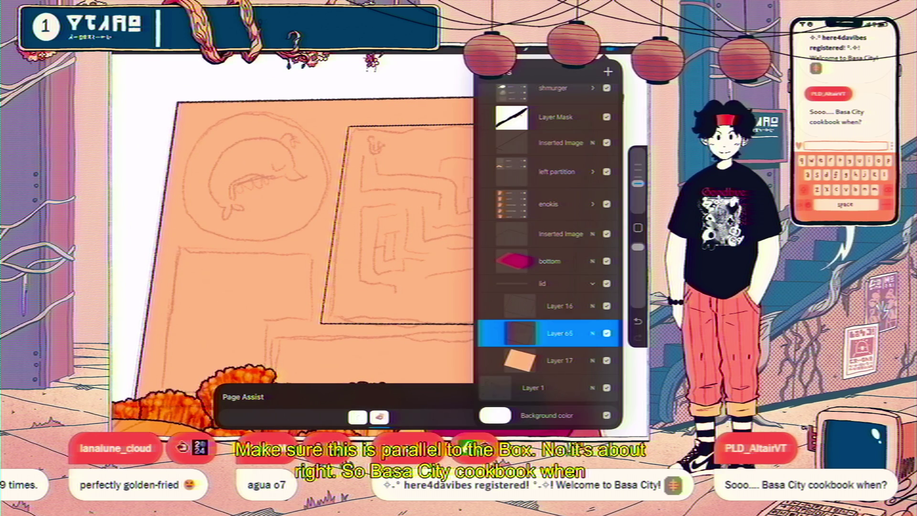
left_click(592, 239)
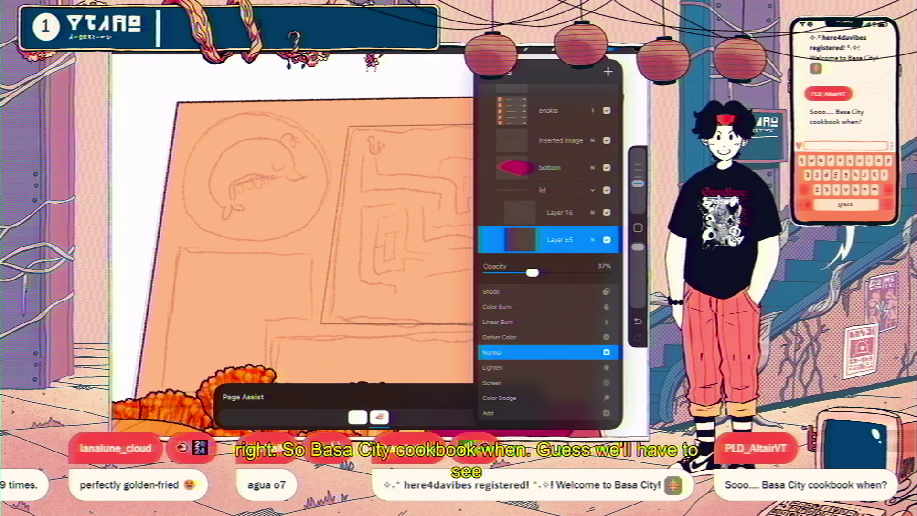
Set the brush size to 11% and ink a darker line down the maze panel's left edge
left_click(592, 240)
left_click(615, 52)
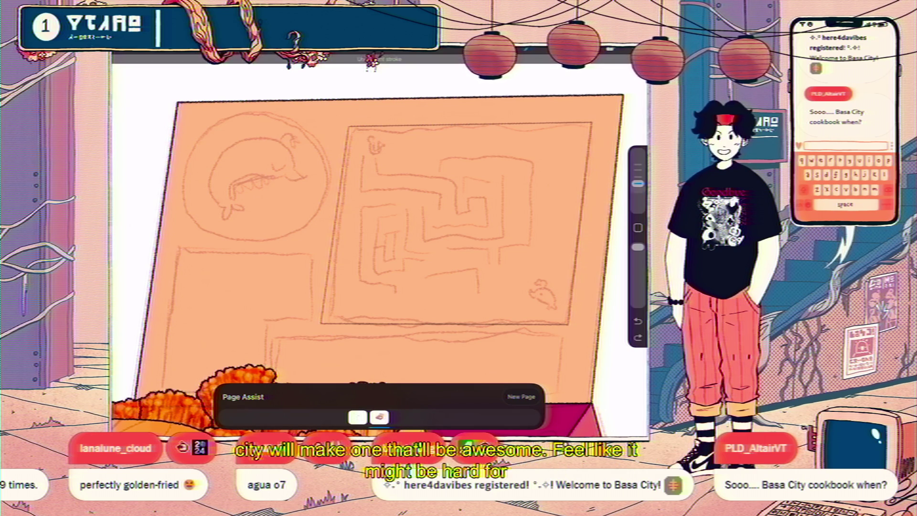
left_click_drag(638, 183, 638, 191)
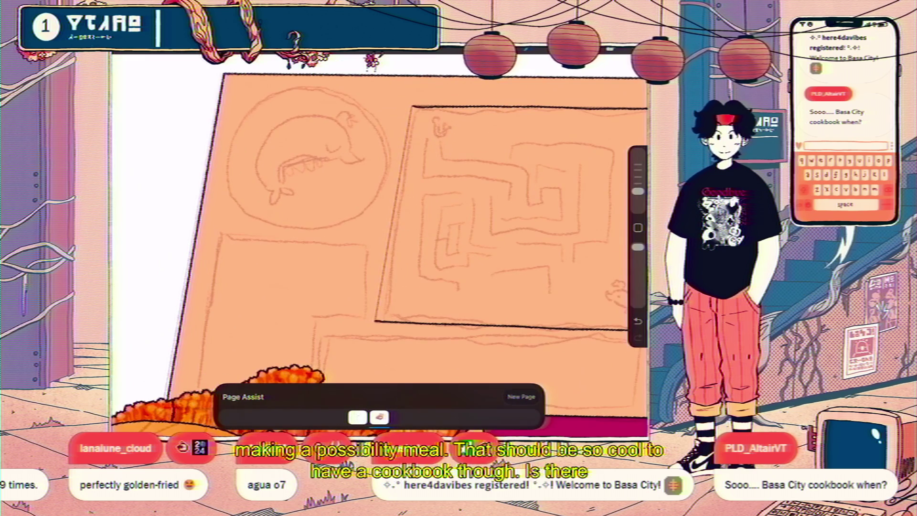
left_click_drag(410, 129, 397, 203)
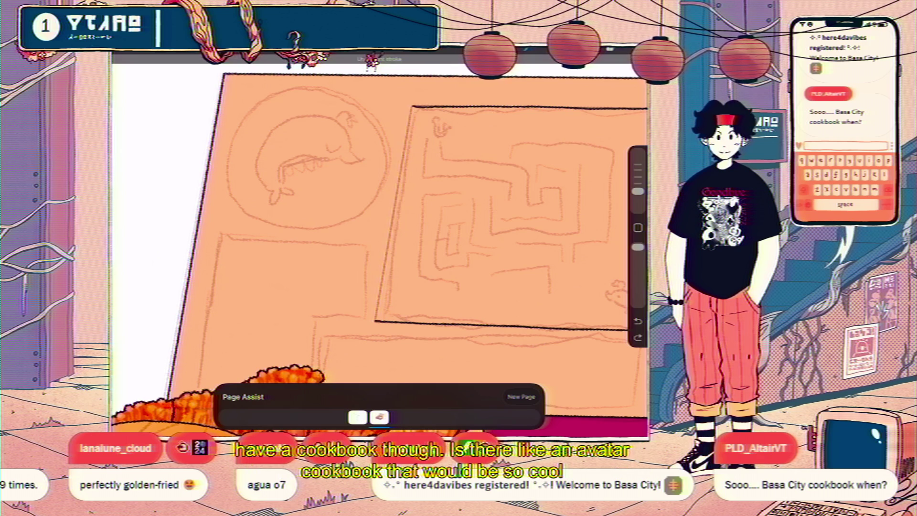
scroll(406, 144, "up", 5)
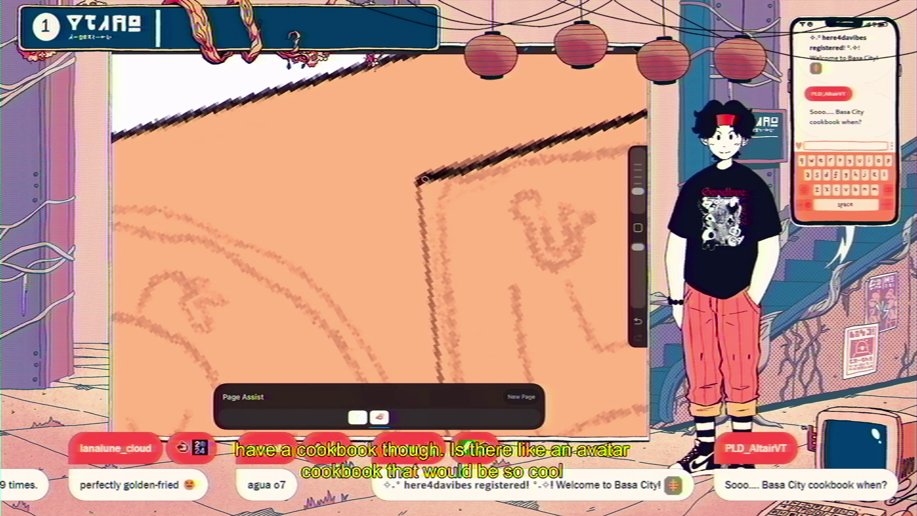
scroll(379, 244, "down", 5)
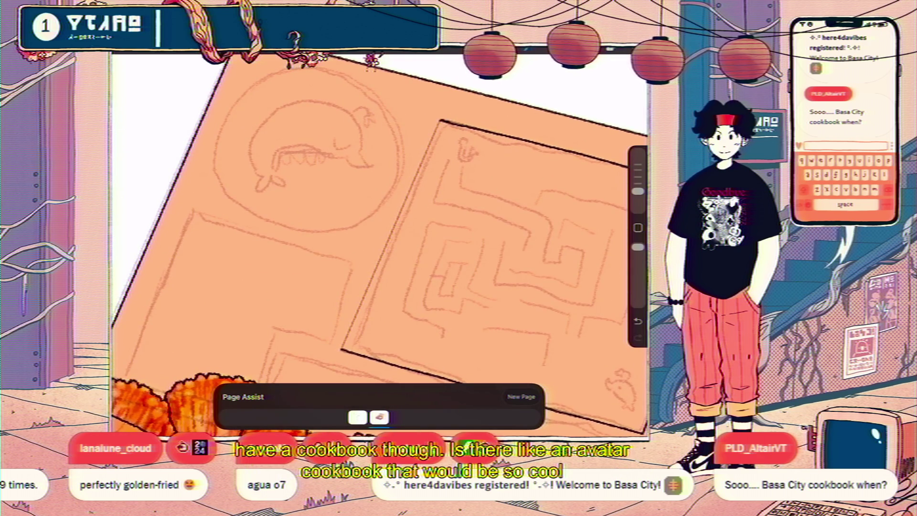
scroll(379, 244, "down", 2)
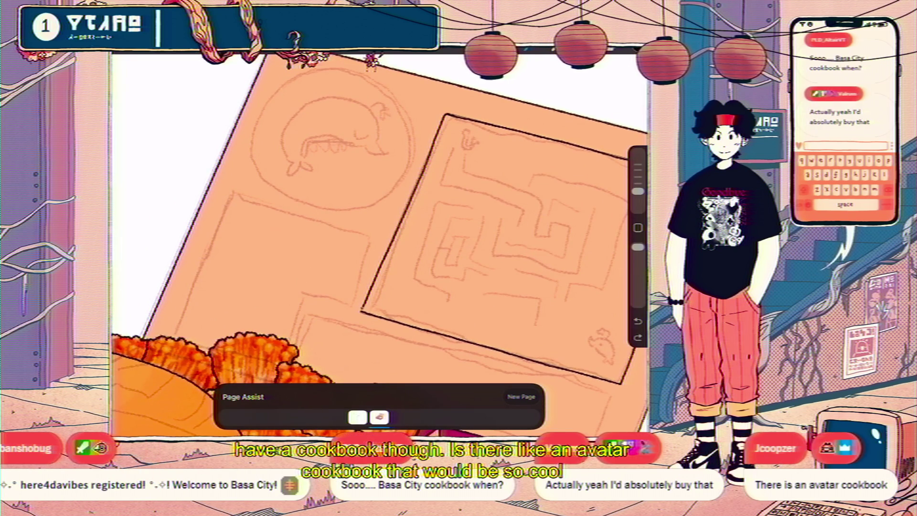
scroll(380, 244, "down", 5)
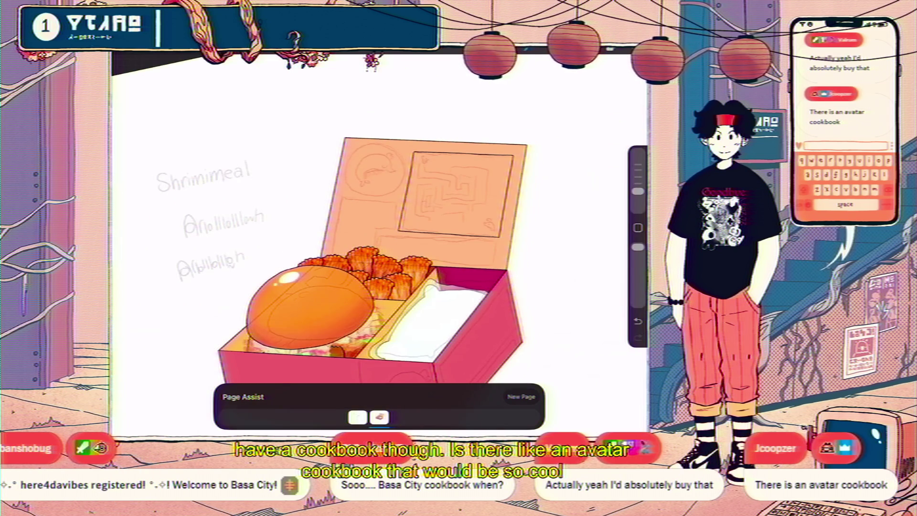
Ink a dark line down the maze panel's left edge, check the bento box, and show the layer list
scroll(380, 245, "up", 5)
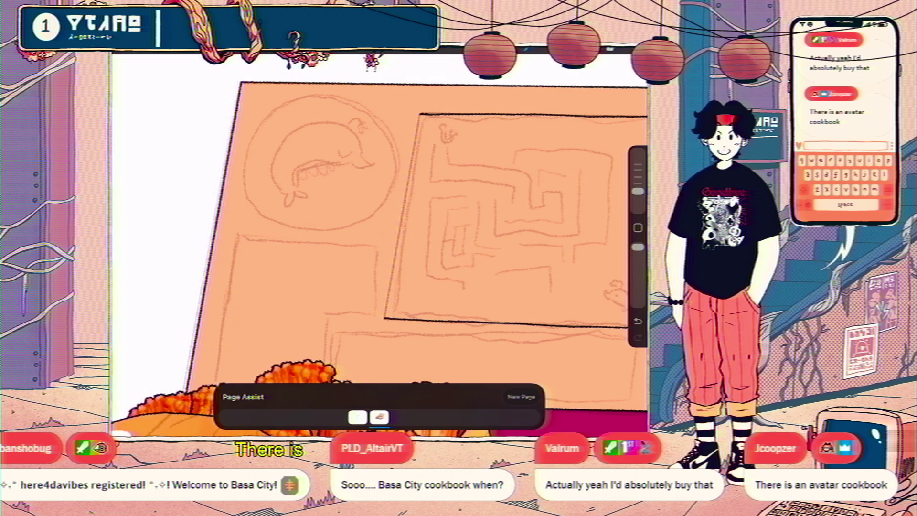
left_click_drag(414, 148, 397, 241)
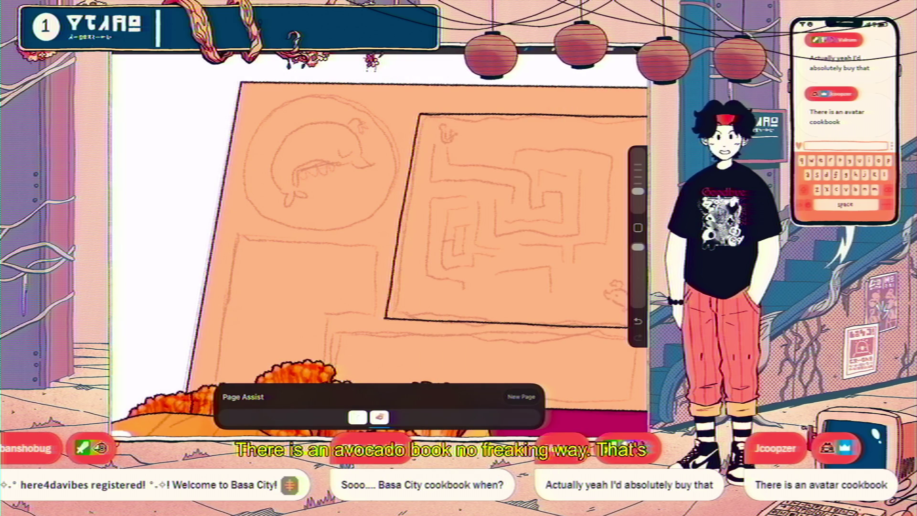
scroll(330, 191, "up", 3)
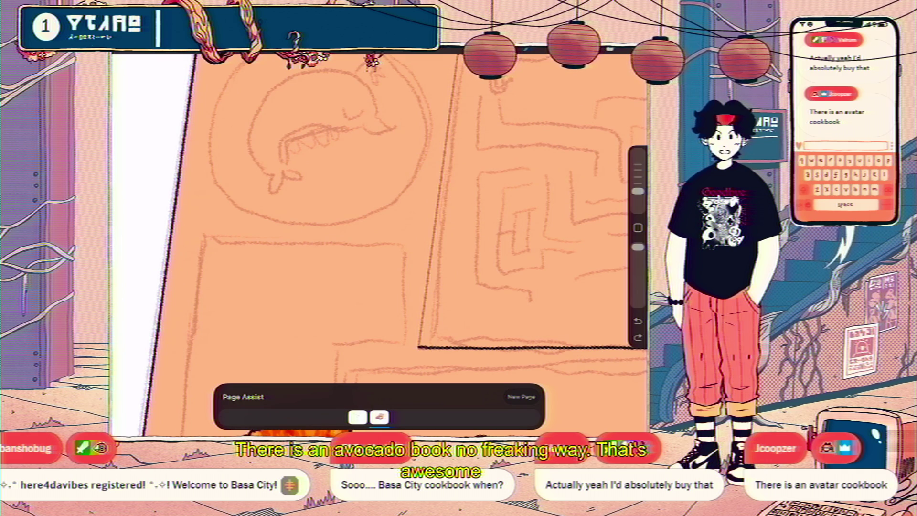
scroll(382, 215, "down", 1)
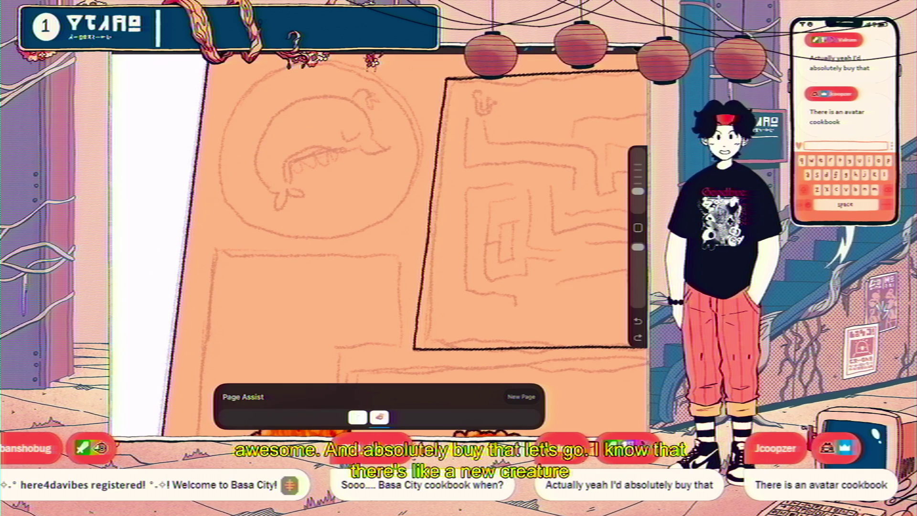
scroll(380, 239, "down", 5)
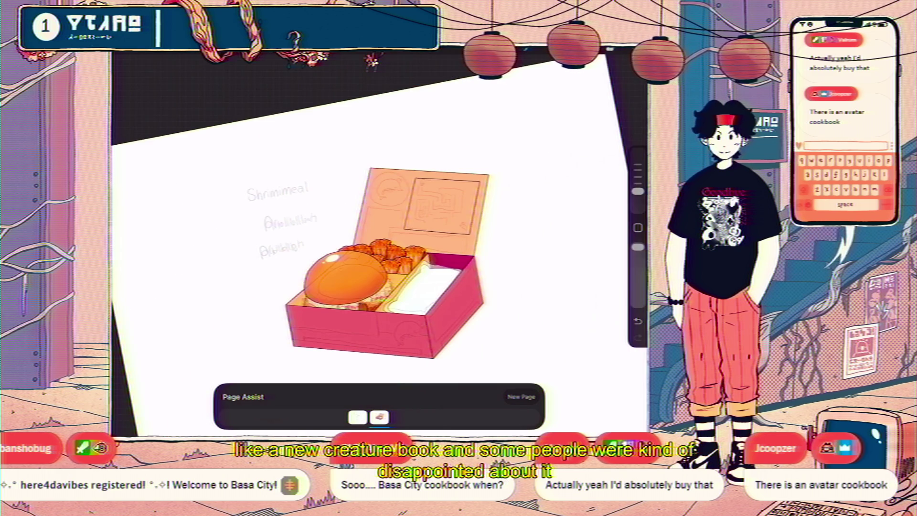
scroll(420, 229, "up", 5)
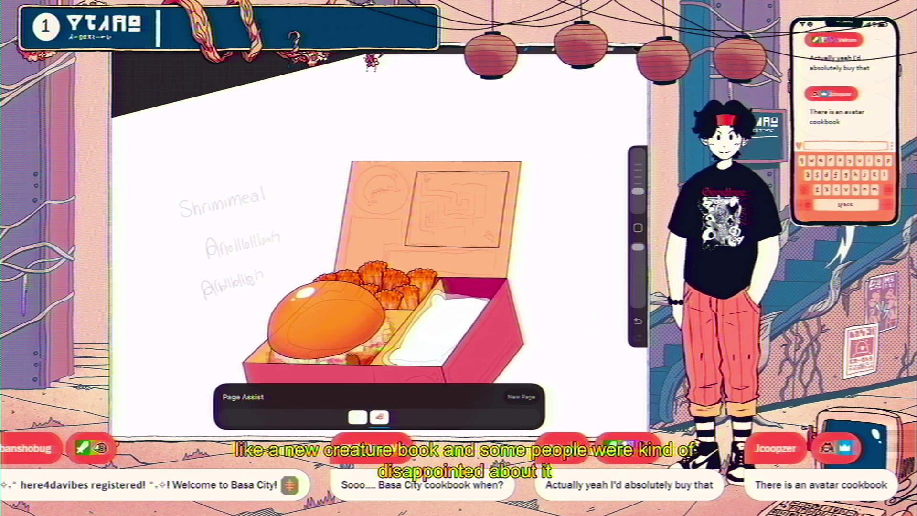
scroll(377, 281, "up", 1)
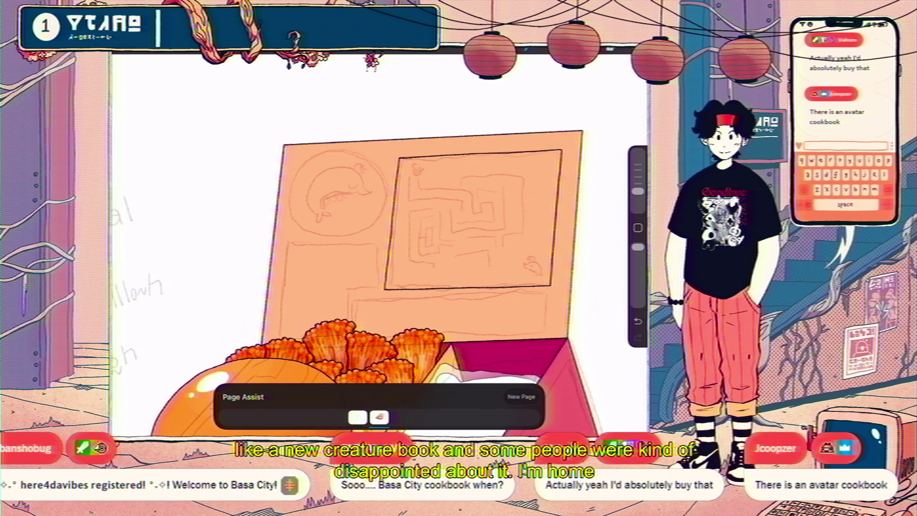
scroll(378, 282, "down", 5)
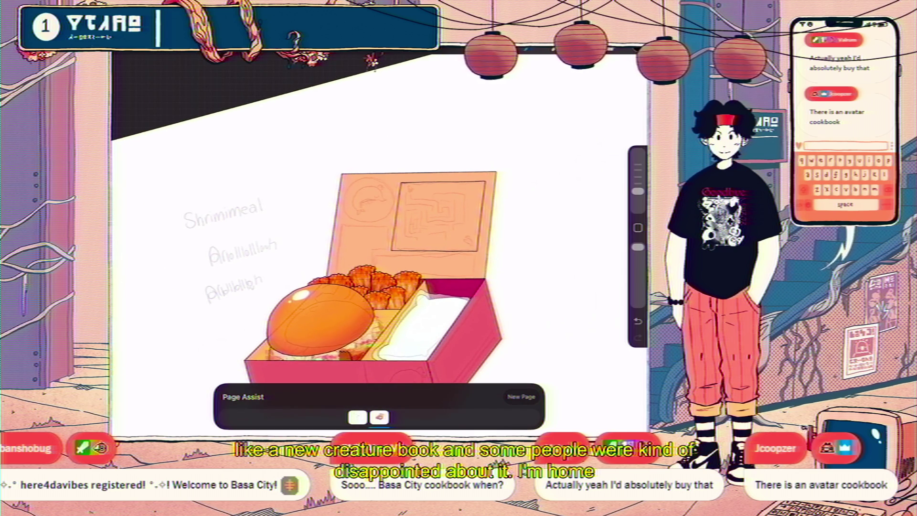
key("l")
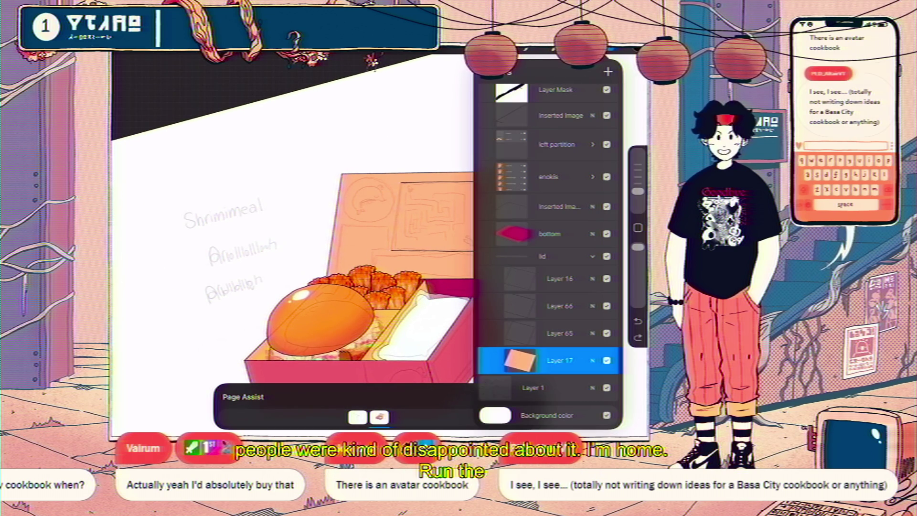
Make Layer 66 active and toggle Layer 65's visibility to compare the drawing
left_click(560, 305)
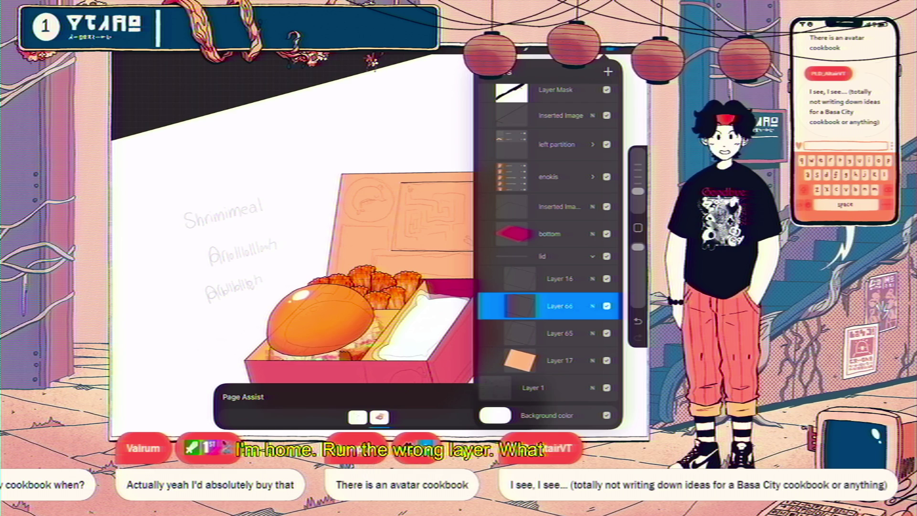
left_click(606, 332)
left_click(606, 333)
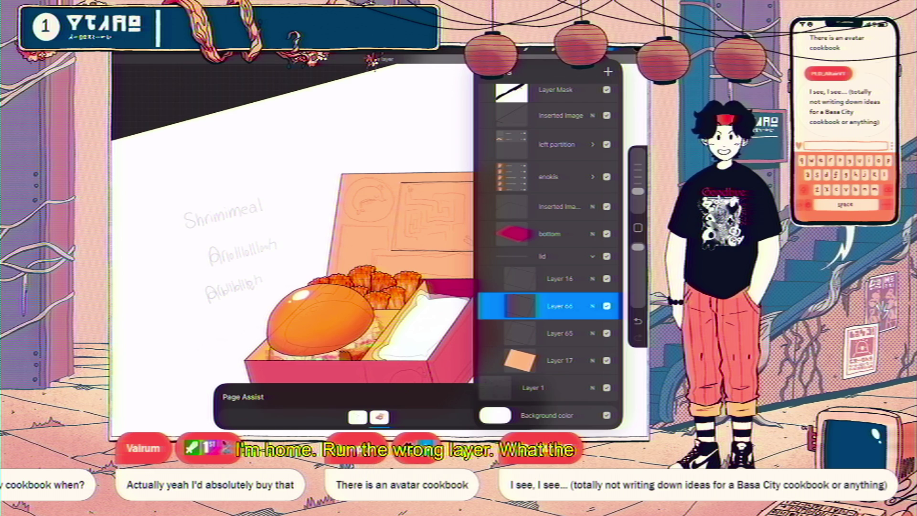
left_click(606, 332)
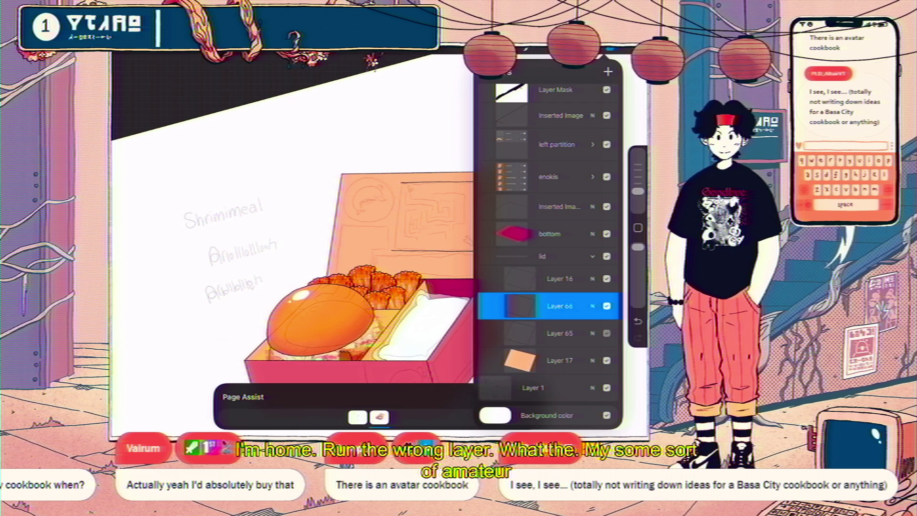
left_click(606, 332)
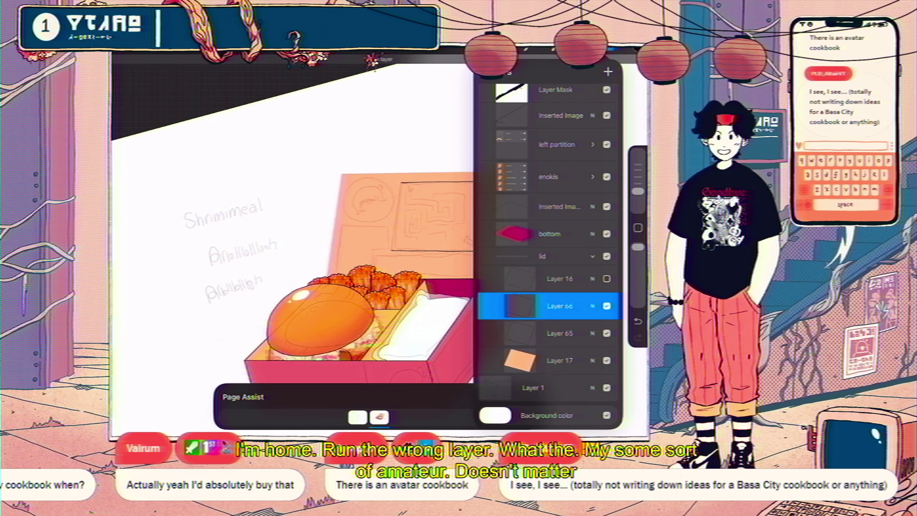
left_click(607, 333)
Hide the Page 2 sketch layer
scroll(546, 258, "up", 5)
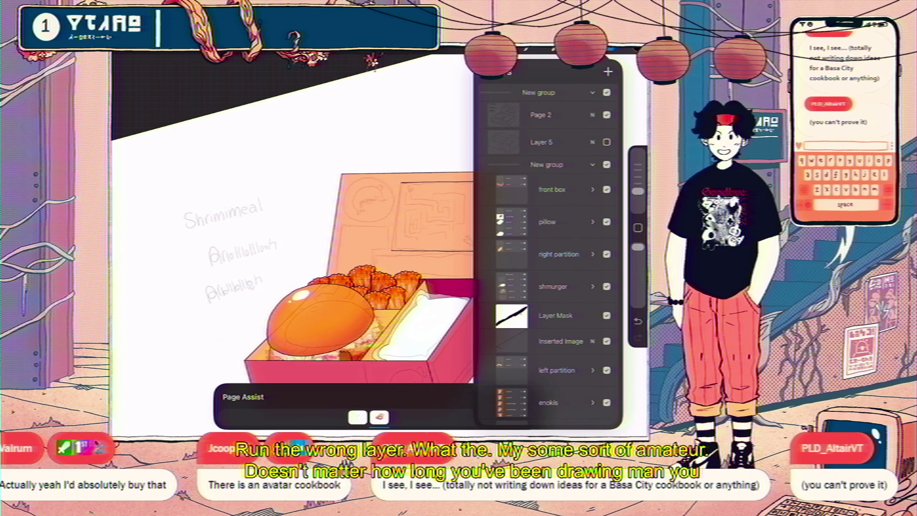
left_click(606, 115)
scroll(547, 258, "down", 5)
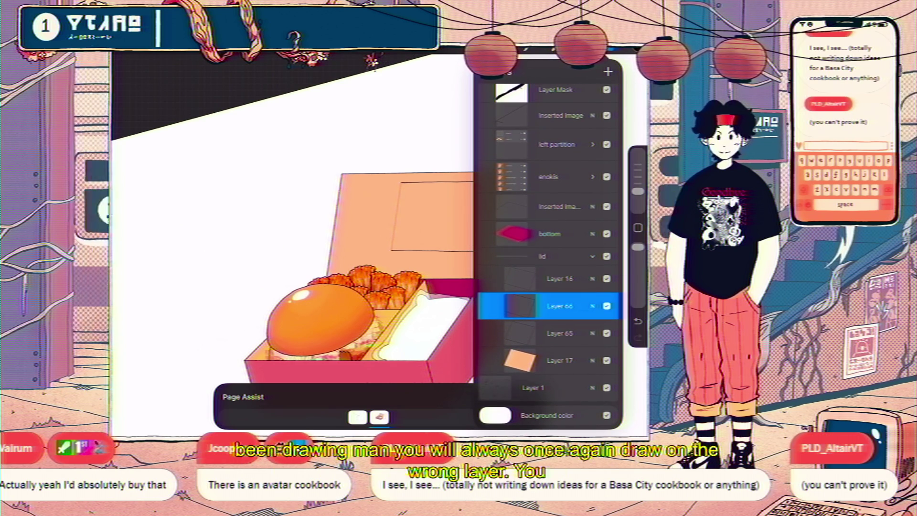
scroll(406, 215, "up", 5)
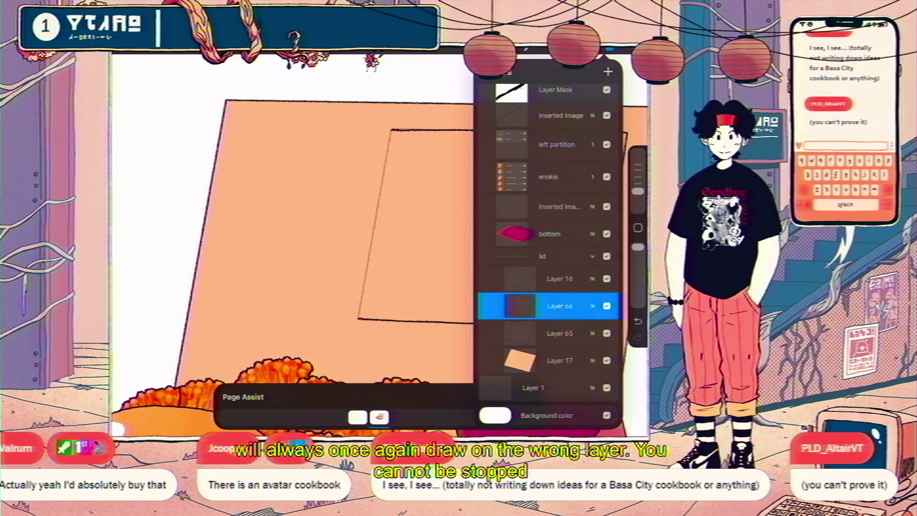
Draw a bolder outline of the inner panel on the box lid
key("l")
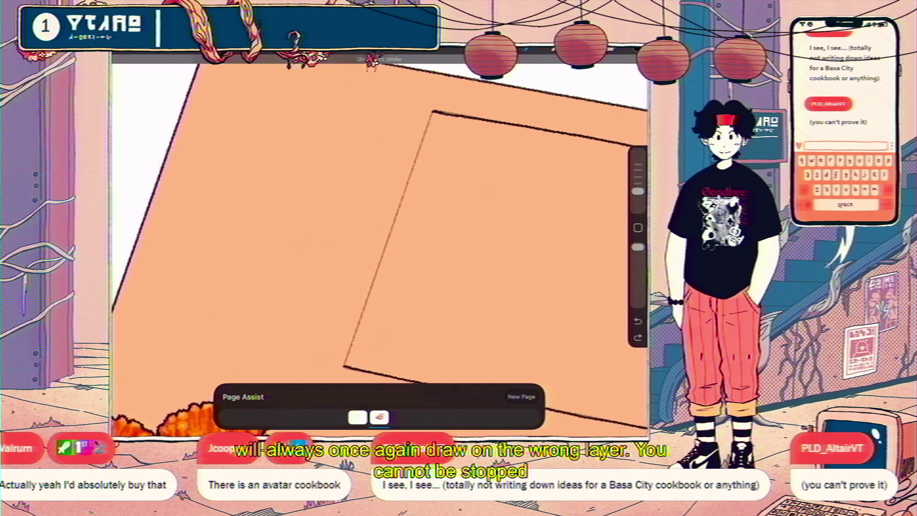
left_click_drag(446, 115, 336, 365)
scroll(380, 243, "down", 5)
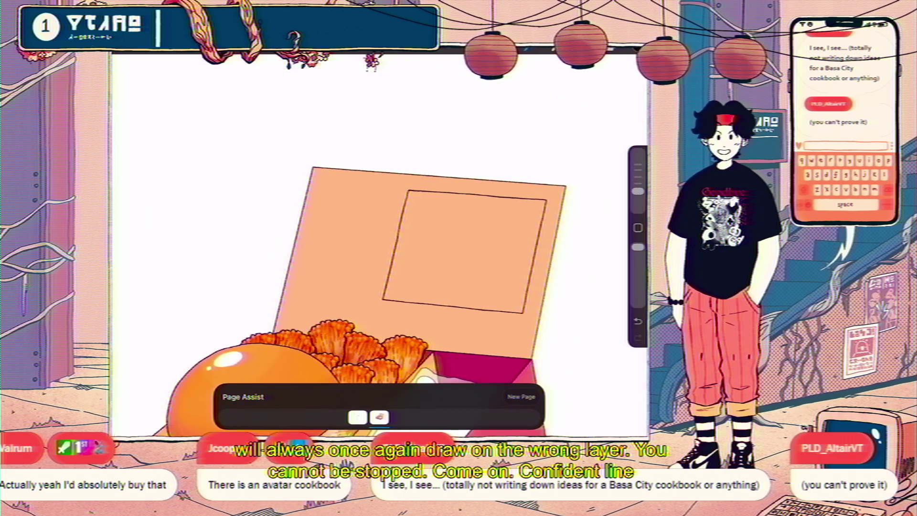
Hide Layer 65 in the Layers panel
key("l")
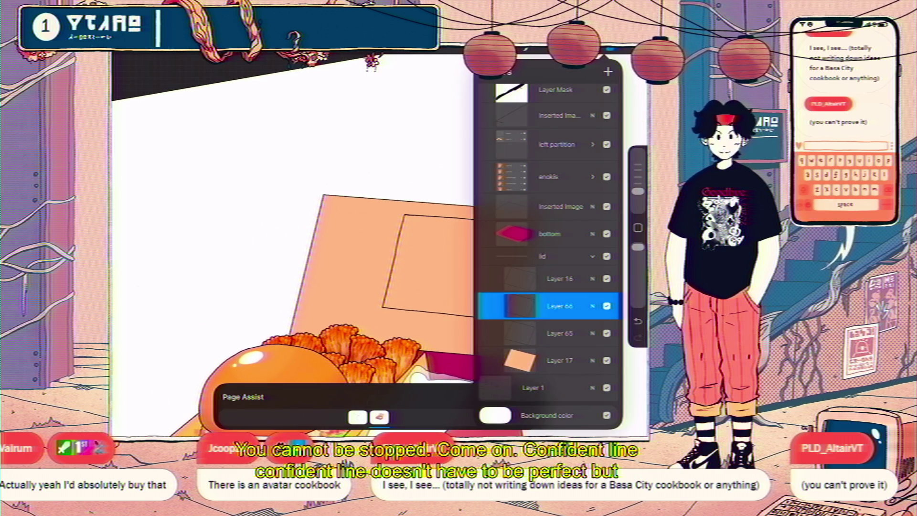
scroll(306, 243, "down", 5)
left_click(607, 333)
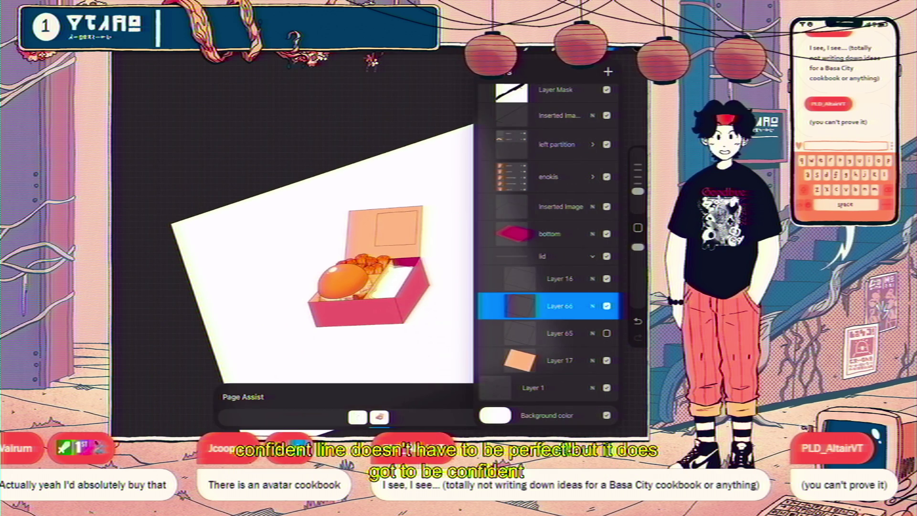
scroll(363, 267, "up", 5)
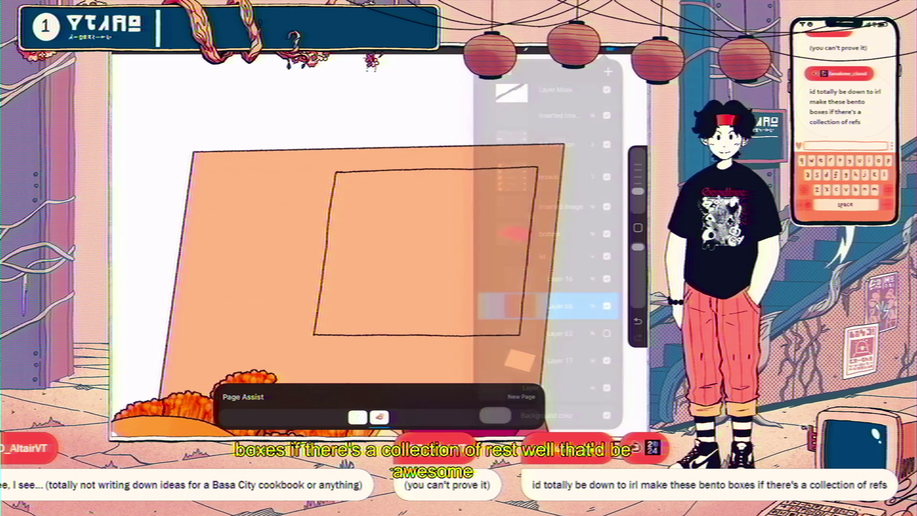
scroll(380, 243, "down", 5)
scroll(380, 243, "up", 5)
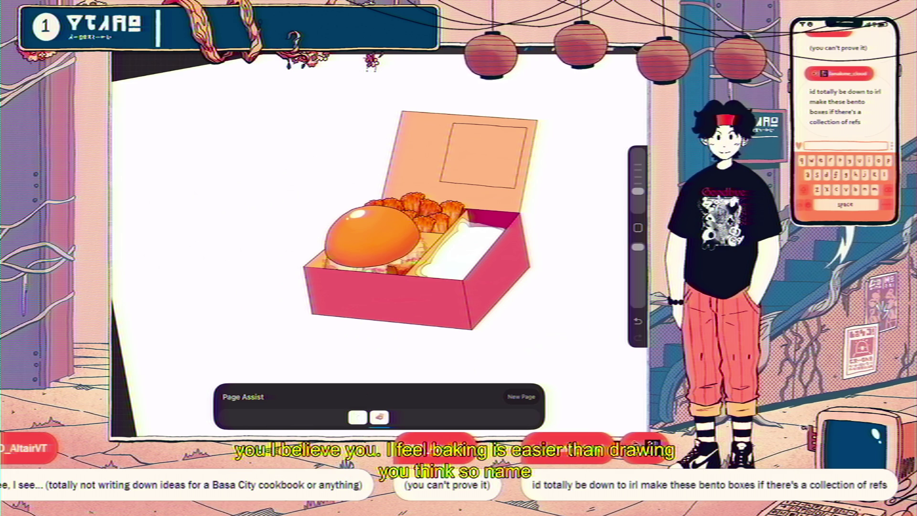
Zoom in and extend the line along the lid's inner square edge
scroll(382, 263, "up", 10)
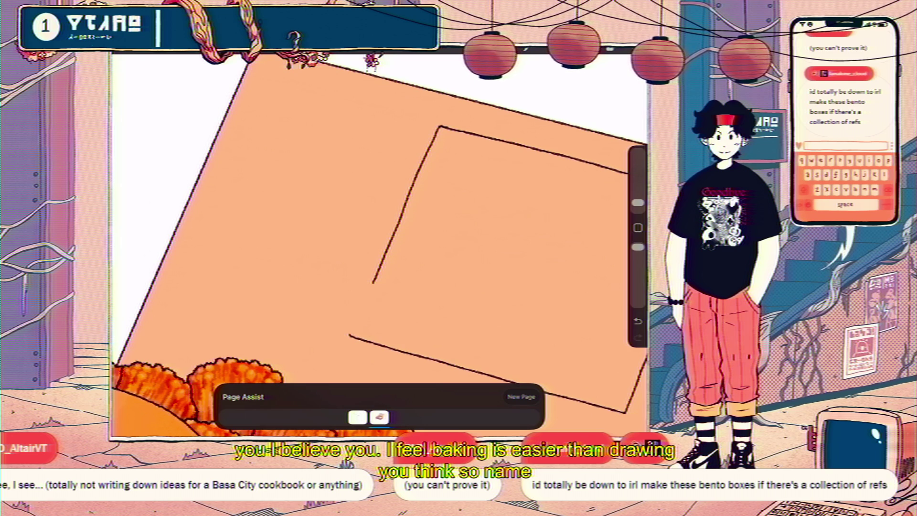
scroll(382, 239, "up", 3)
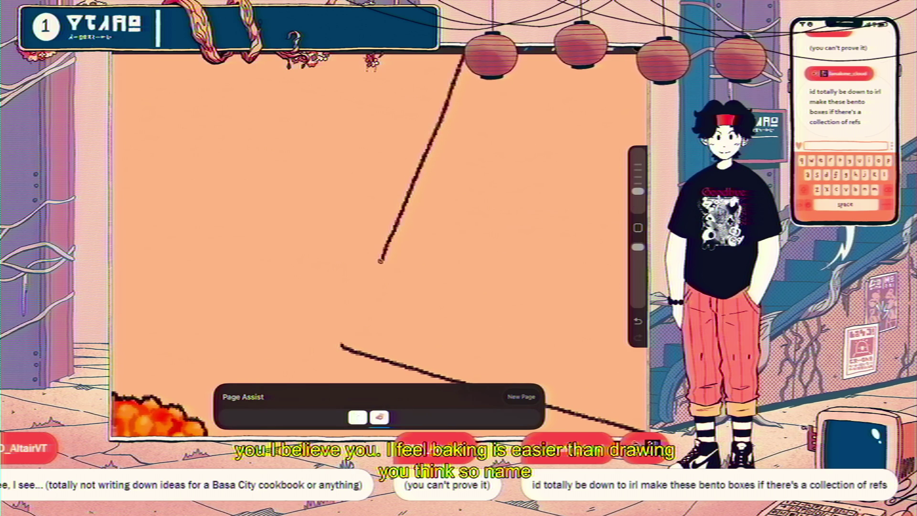
left_click_drag(381, 260, 357, 310)
scroll(377, 239, "down", 5)
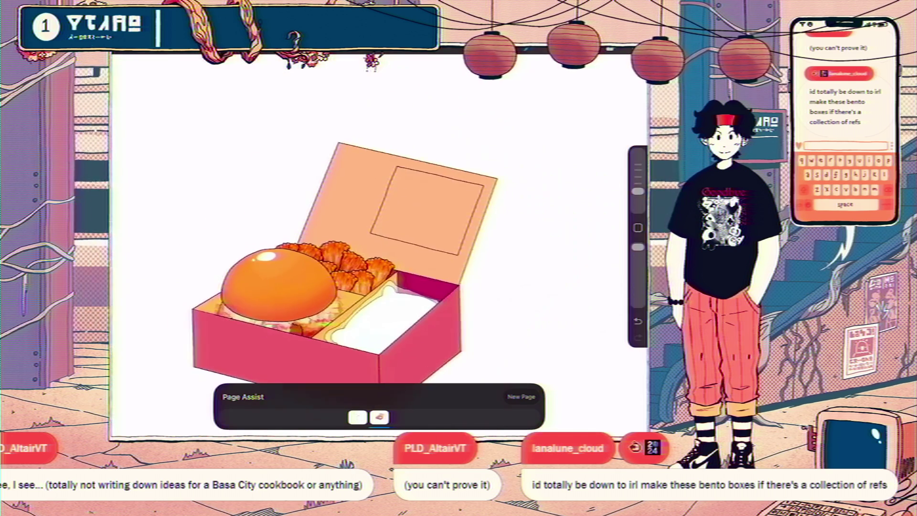
scroll(353, 262, "up", 2)
scroll(363, 248, "down", 3)
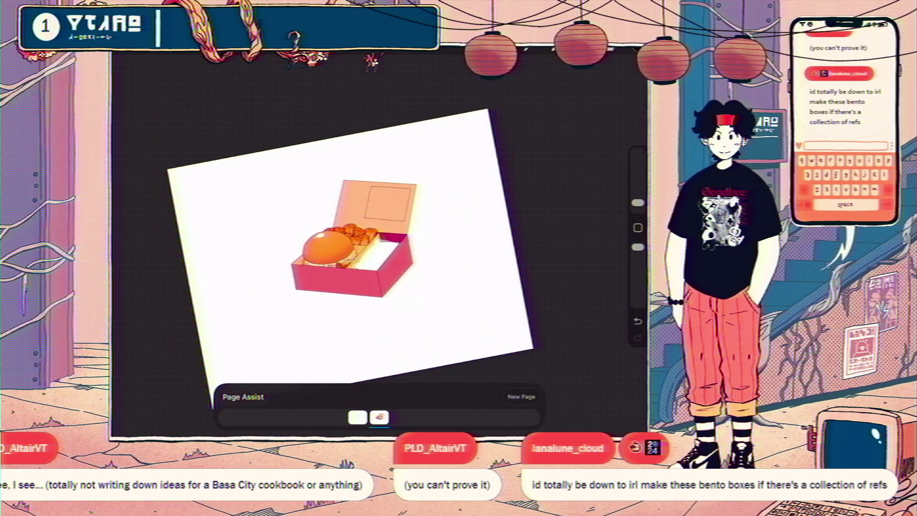
Sketch a curve inside the lid's square, then undo it
scroll(363, 268, "up", 5)
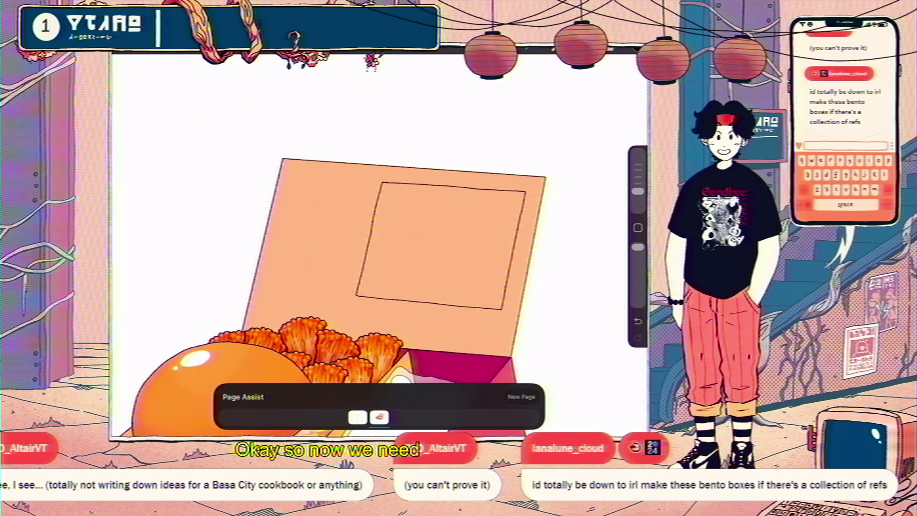
mouse_move(478, 228)
left_mouse_down()
mouse_move(463, 270)
mouse_move(420, 224)
left_mouse_up()
key("ctrl+z")
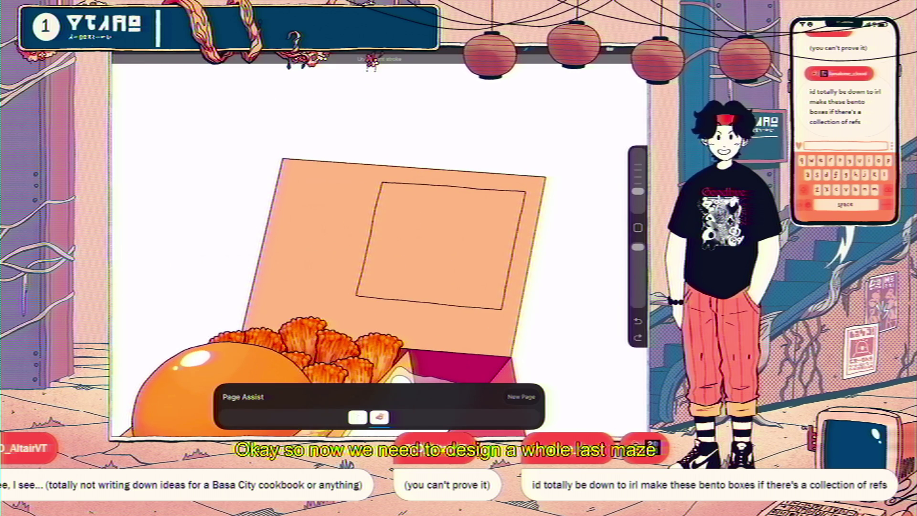
scroll(334, 286, "down", 3)
Turn the maze and text sketch layer back on, keeping Layer 66 active
key("l")
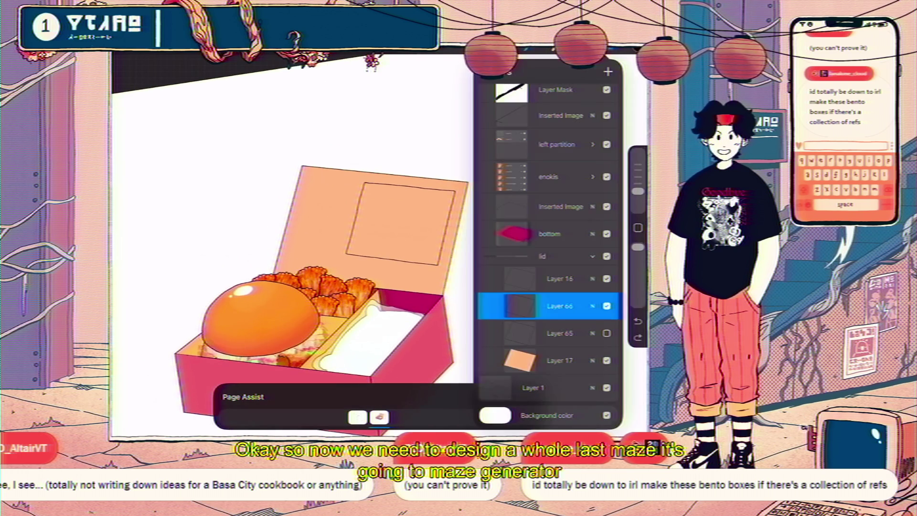
scroll(549, 239, "up", 5)
left_click(606, 114)
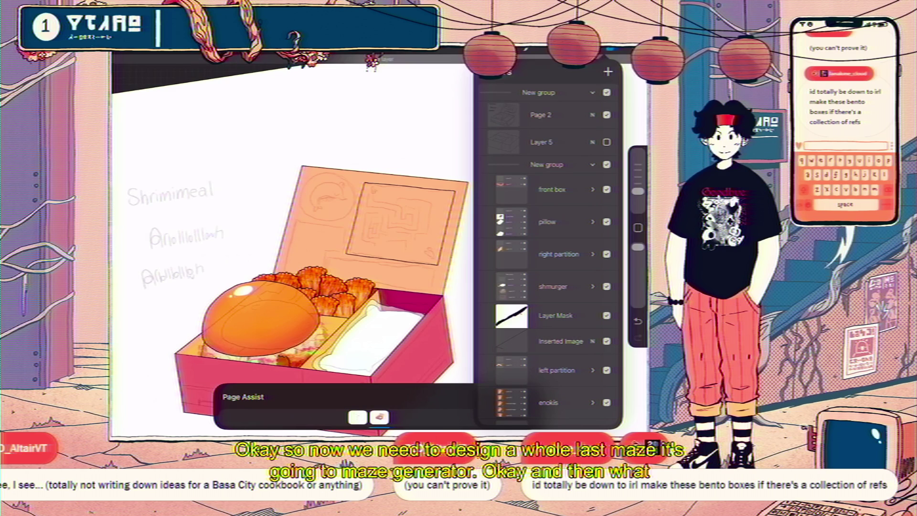
key("l")
key("l")
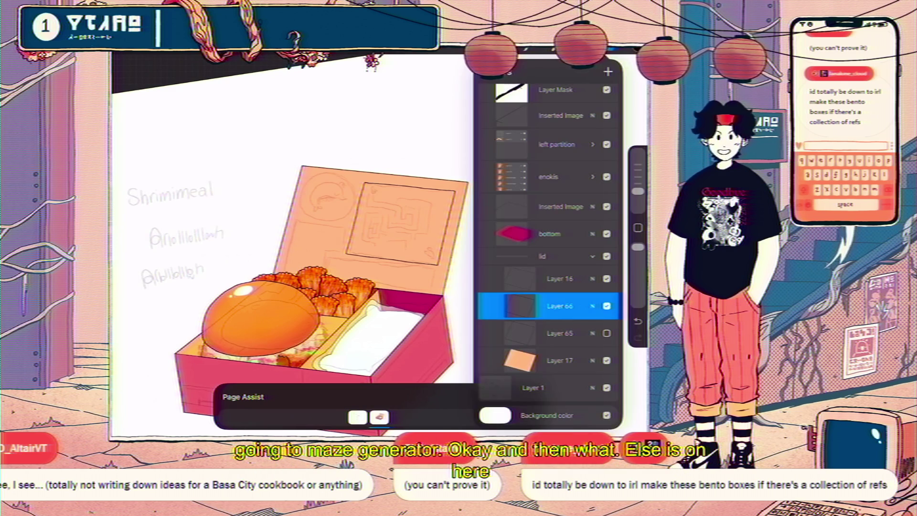
scroll(334, 238, "down", 2)
scroll(334, 248, "up", 2)
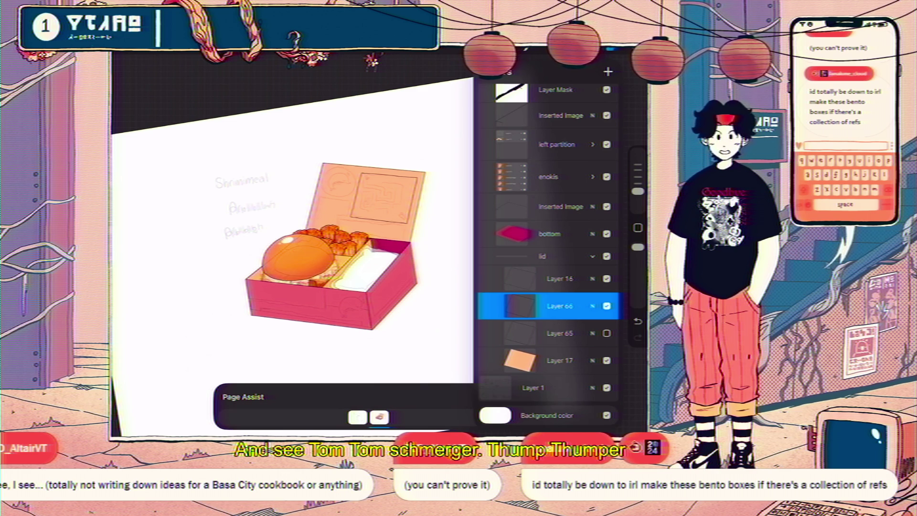
scroll(329, 267, "up", 3)
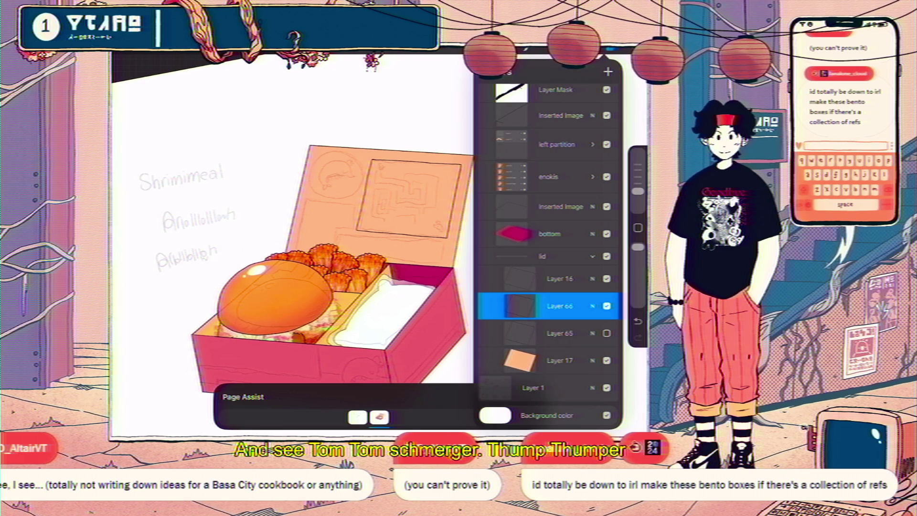
scroll(291, 287, "up", 3)
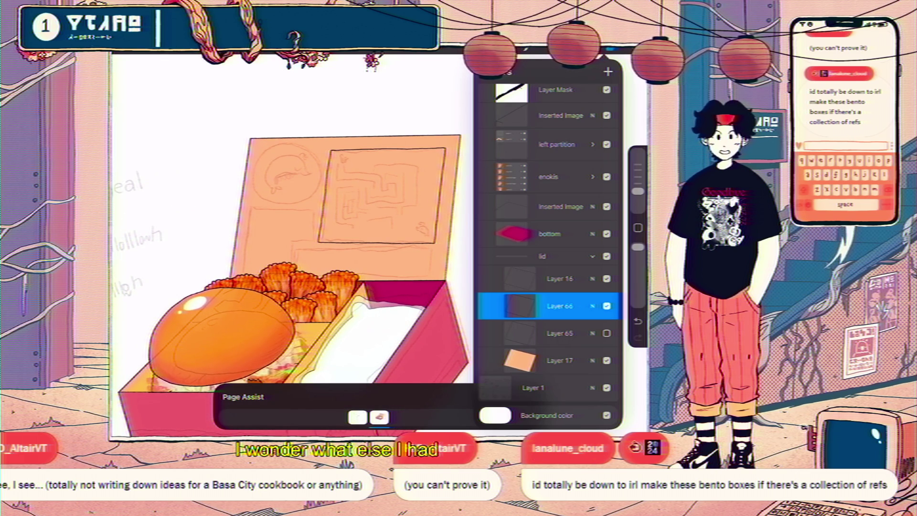
Undo the last stroke and draw the top edge of a strip below the maze
key("l")
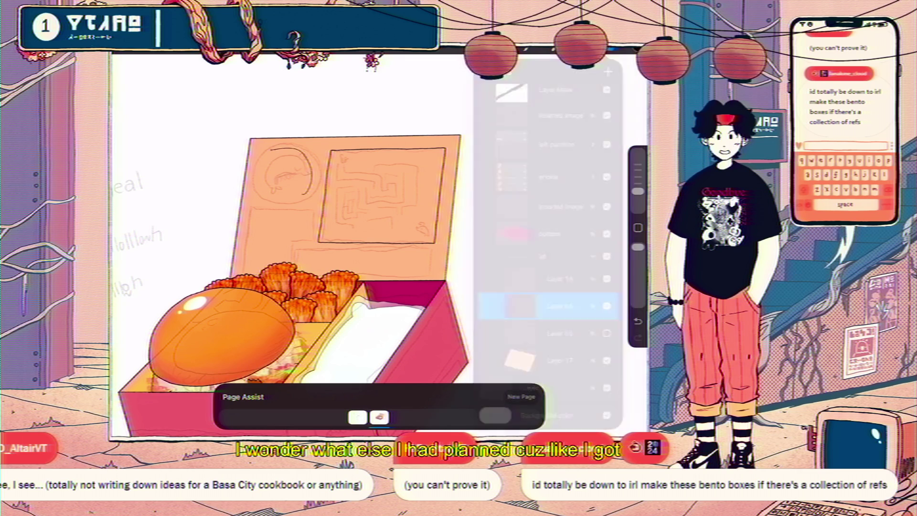
key("ctrl+z")
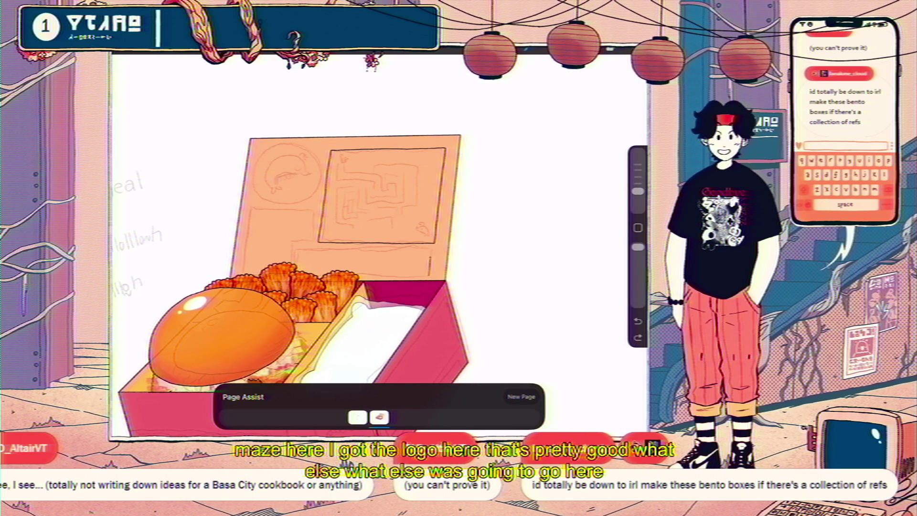
left_click_drag(390, 249, 426, 249)
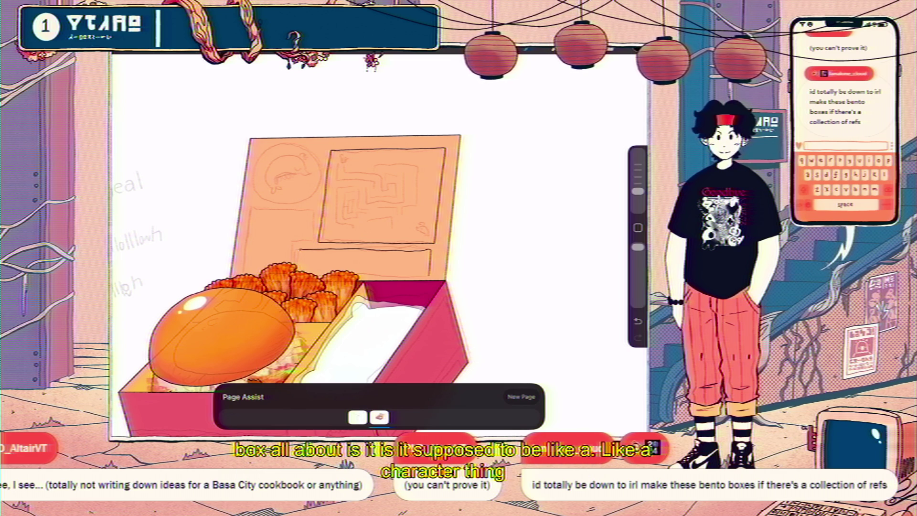
Undo the latest pencil stroke on the lid
scroll(334, 239, "down", 3)
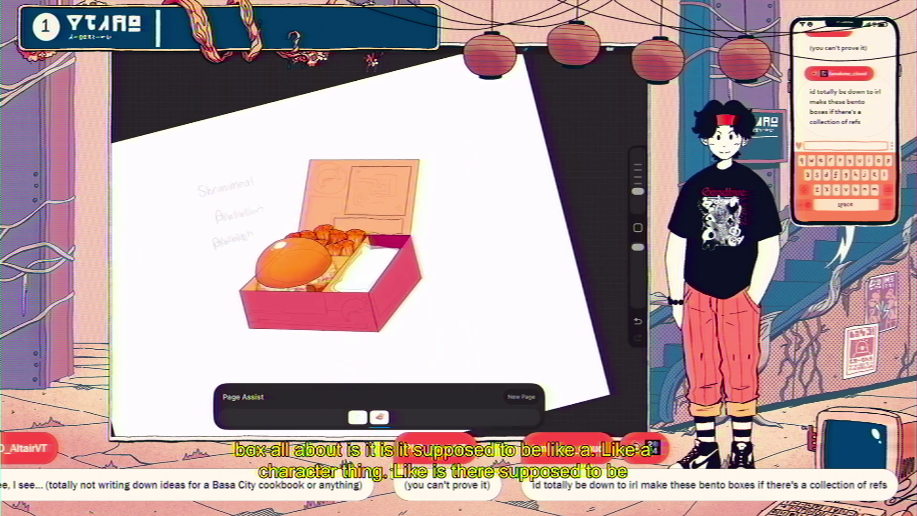
key("ctrl+z")
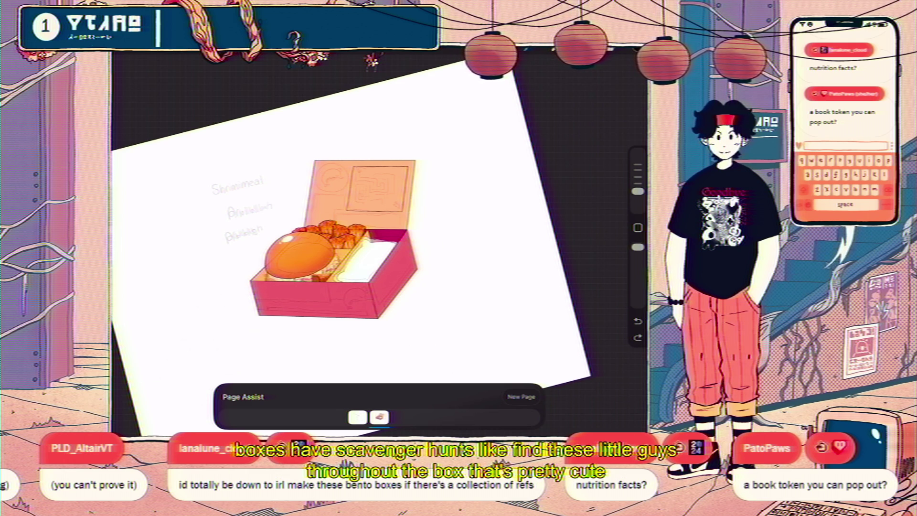
scroll(351, 239, "down", 5)
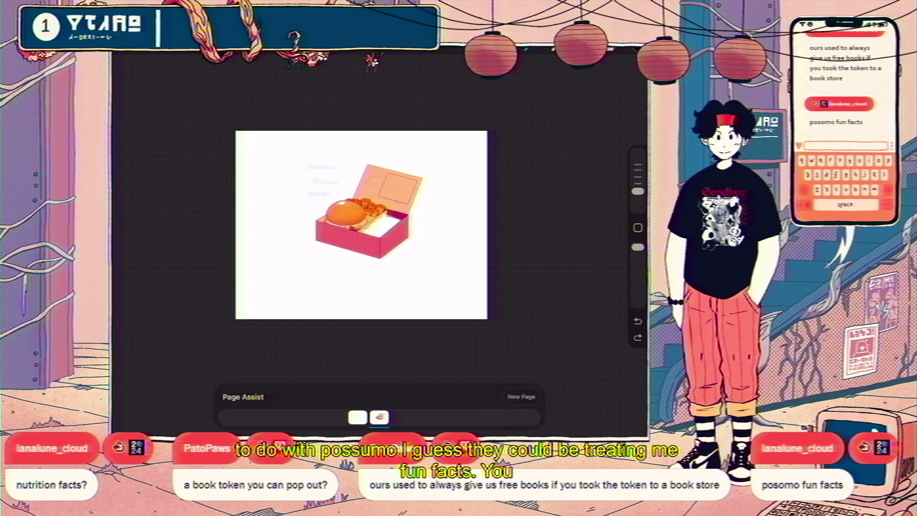
Add a new blank page, glance through the sketch and bento pages, and land on it
left_click(521, 397)
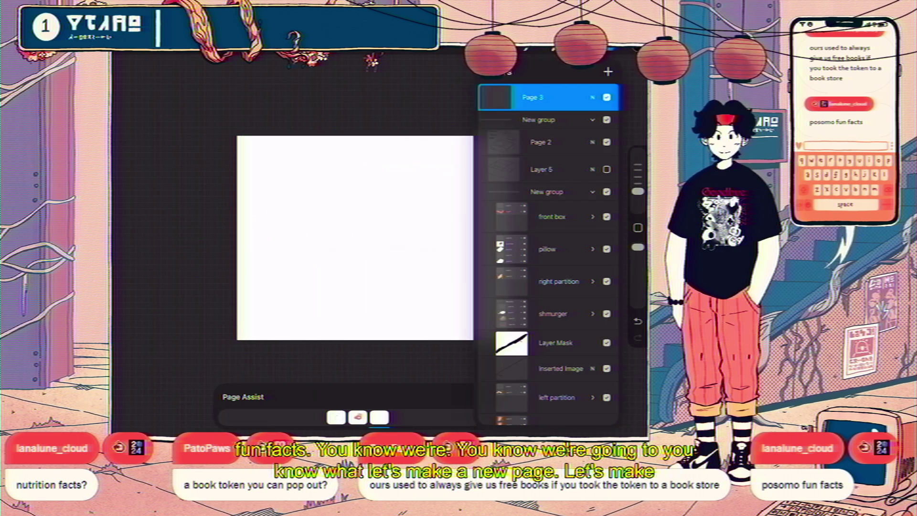
left_click(336, 417)
left_click(403, 417)
left_click(419, 417)
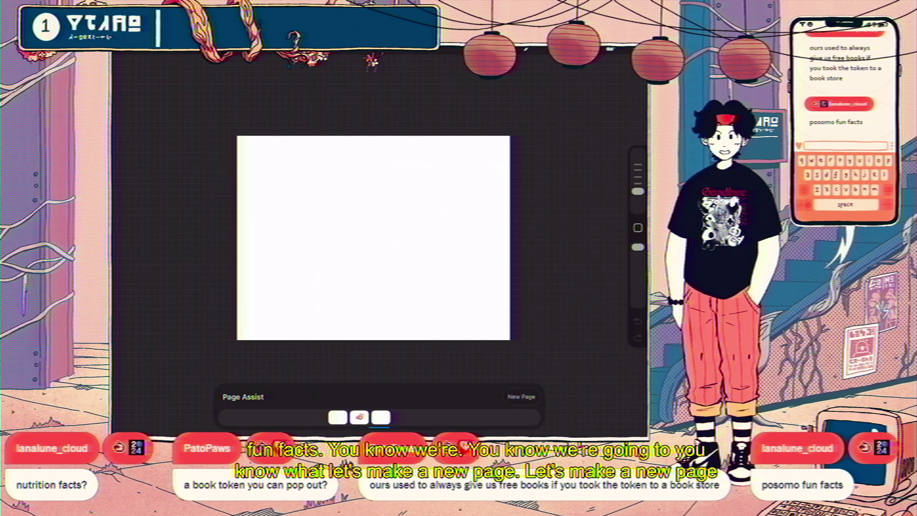
left_click(387, 417)
left_click(368, 417)
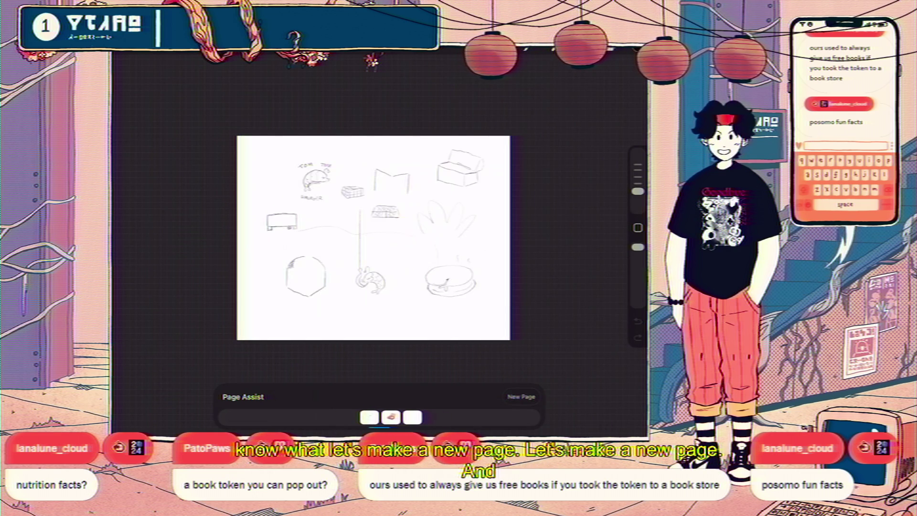
left_click(389, 416)
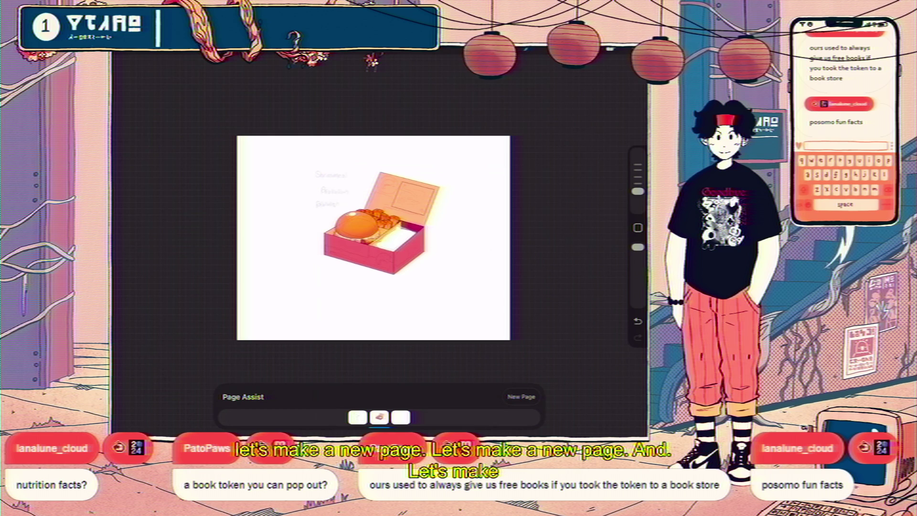
left_click(401, 417)
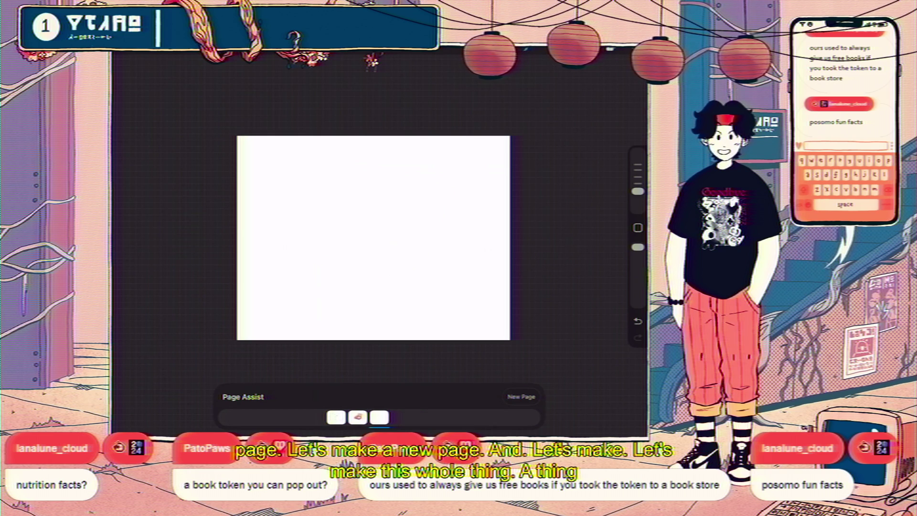
ColorDrop black to fill Page 3 solid black
left_click(615, 56)
left_click(616, 56)
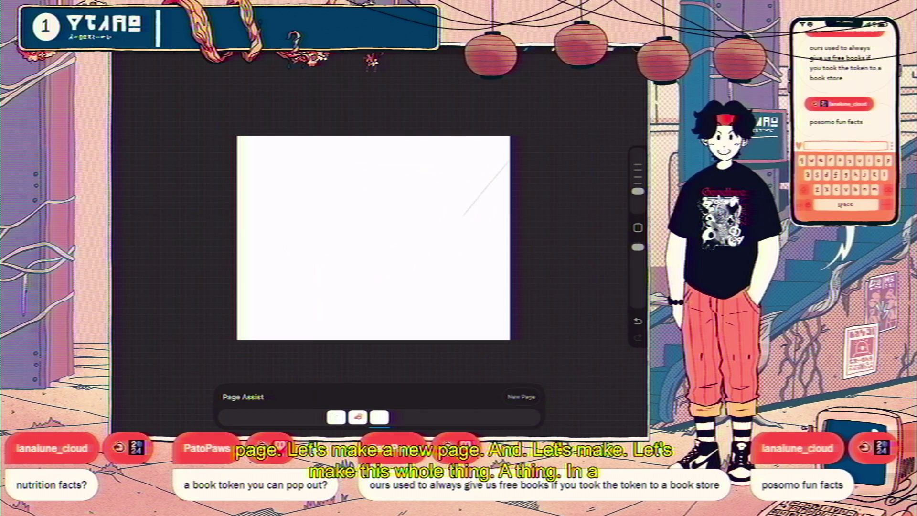
mouse_move(637, 56)
left_mouse_down()
mouse_move(491, 194)
mouse_move(393, 221)
left_mouse_up()
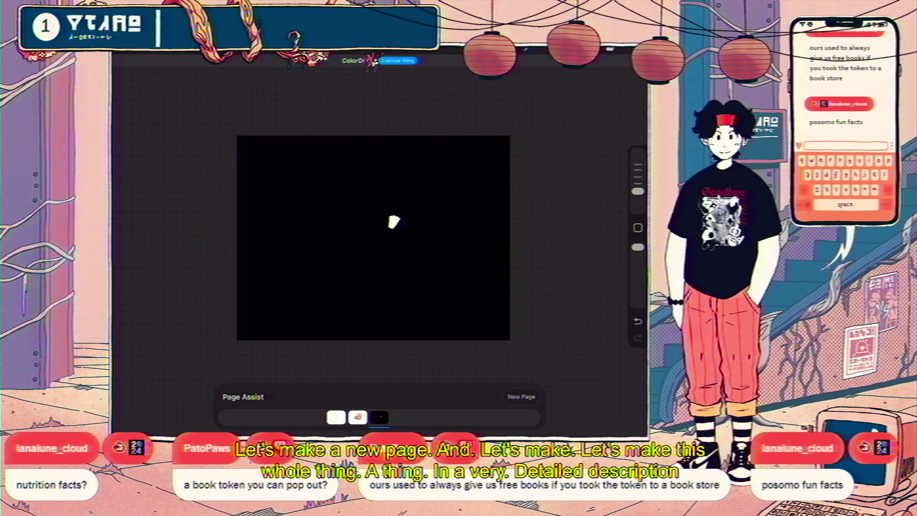
key("ctrl+z")
left_click(616, 57)
left_click(495, 97)
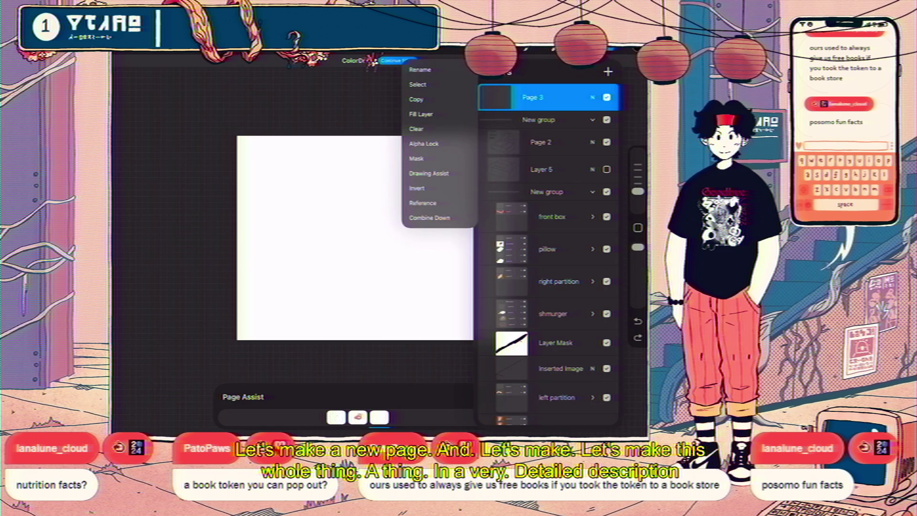
left_click(495, 97)
left_click(495, 97)
left_click(495, 97)
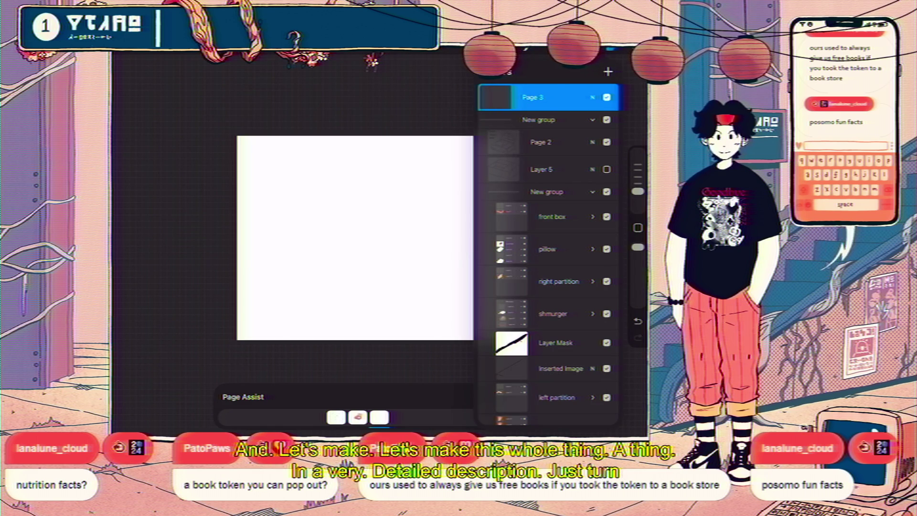
left_click(616, 56)
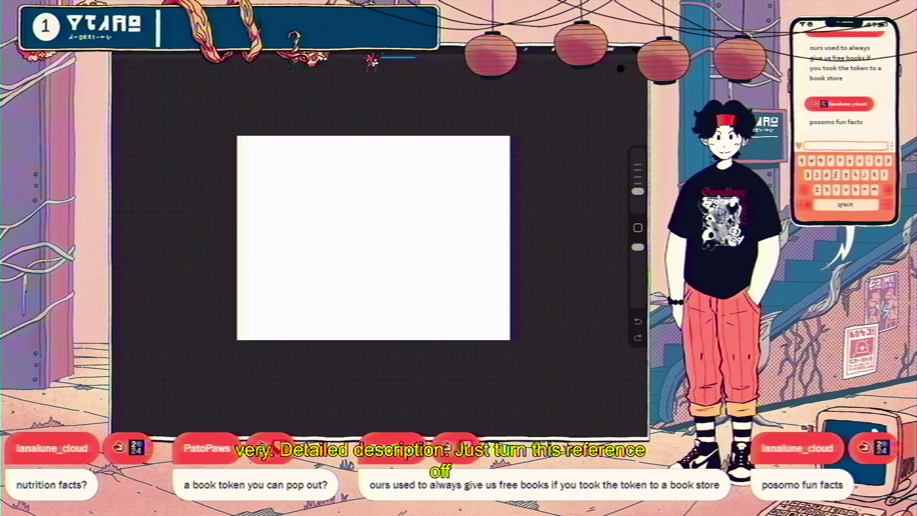
left_click_drag(620, 68, 372, 239)
Add empty Layer 68 and group it with Page 3
left_click(616, 57)
left_click(379, 417)
left_click(400, 417)
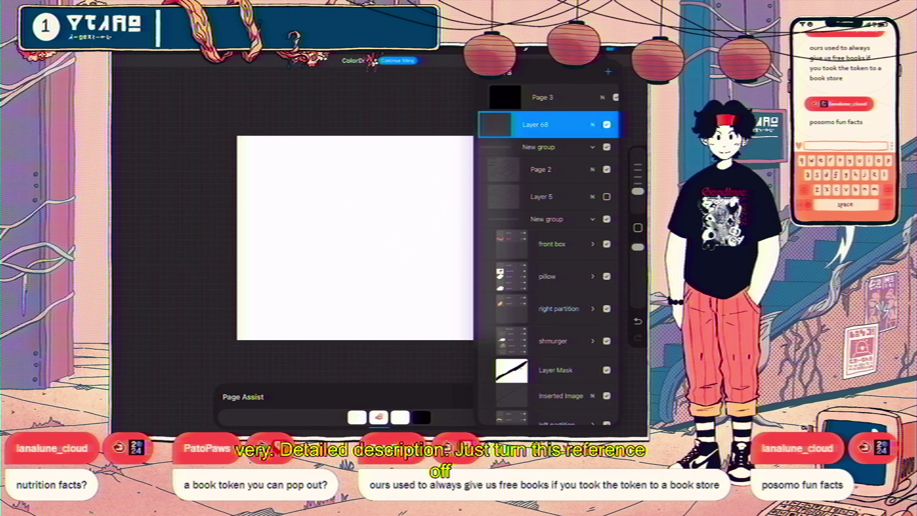
left_click_drag(530, 97, 573, 97)
left_click(604, 69)
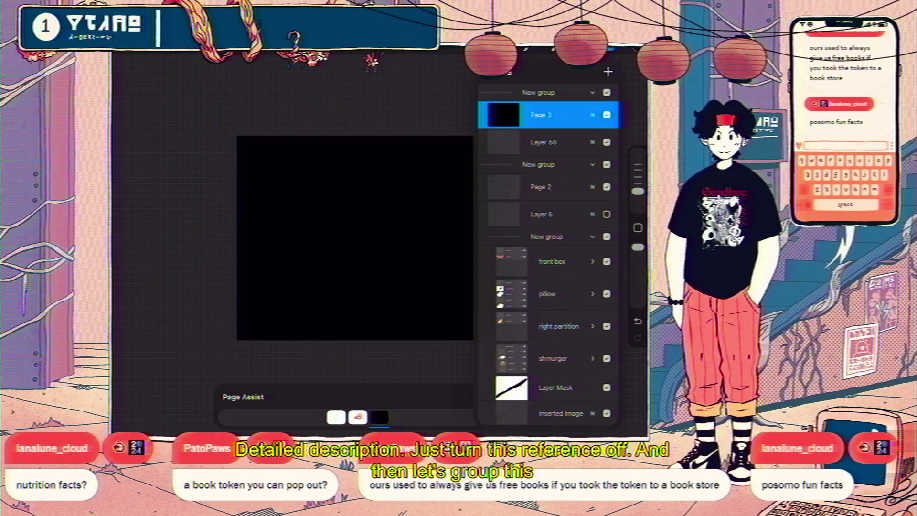
Scale the black fill uniformly into a centred rectangle, then view the bento box page
key("v")
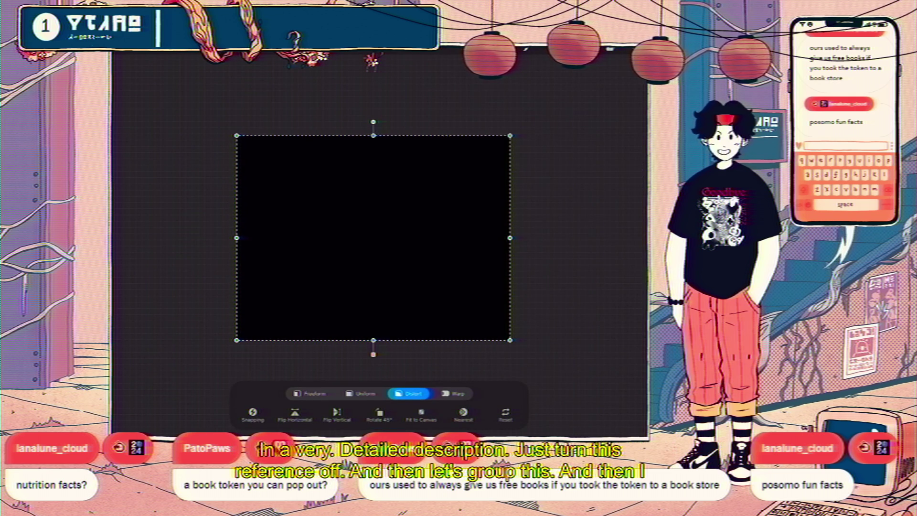
key("l")
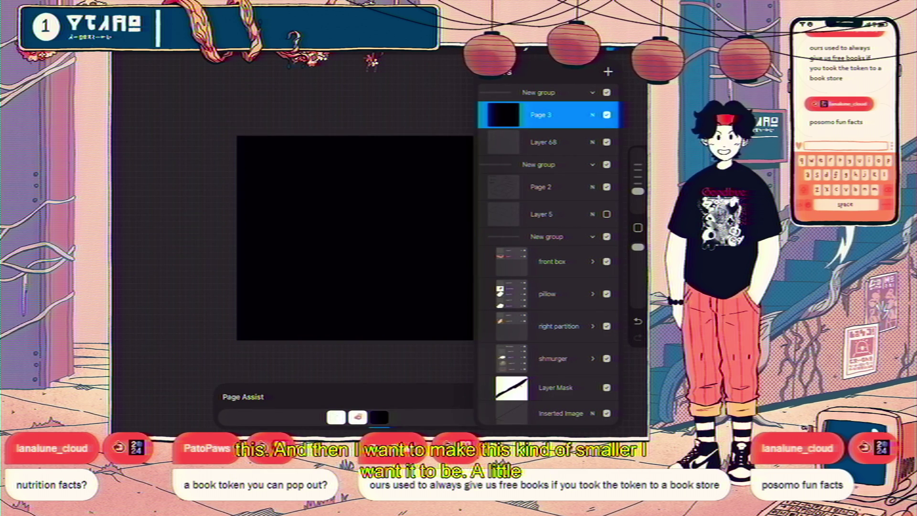
key("v")
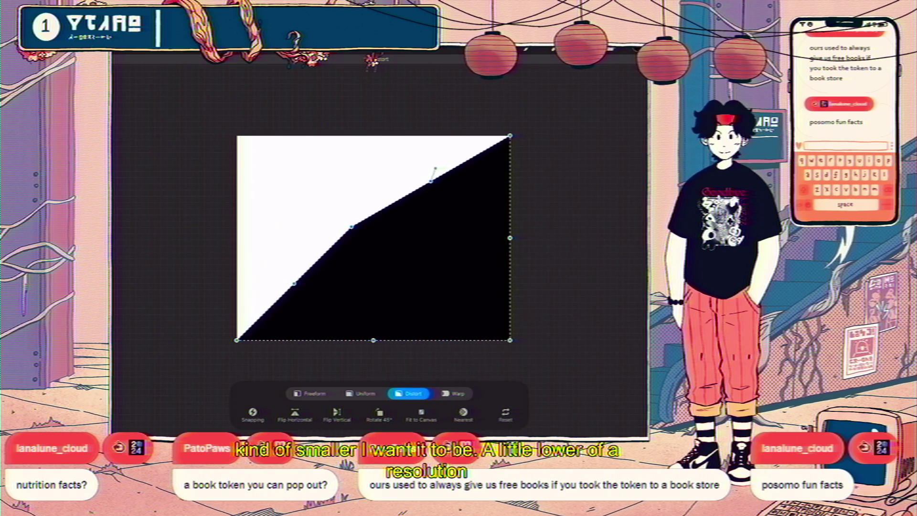
key("ctrl+z")
left_click(453, 393)
left_click(361, 393)
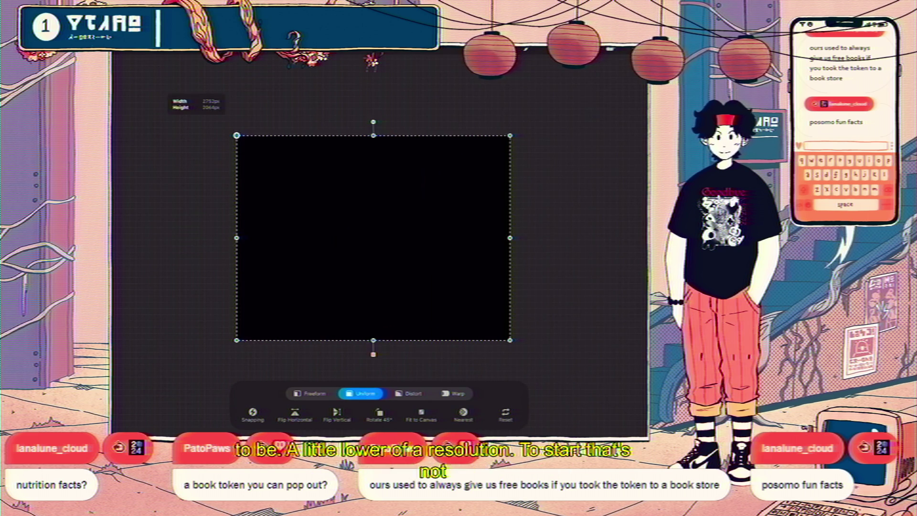
mouse_move(237, 135)
left_mouse_down()
mouse_move(366, 231)
mouse_move(348, 219)
mouse_move(352, 225)
left_mouse_up()
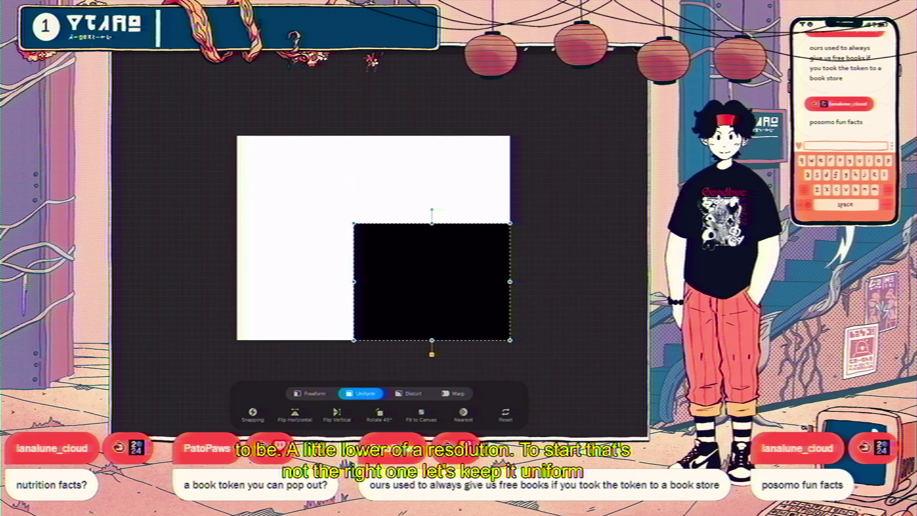
mouse_move(432, 283)
left_mouse_down()
mouse_move(389, 236)
mouse_move(370, 232)
left_mouse_up()
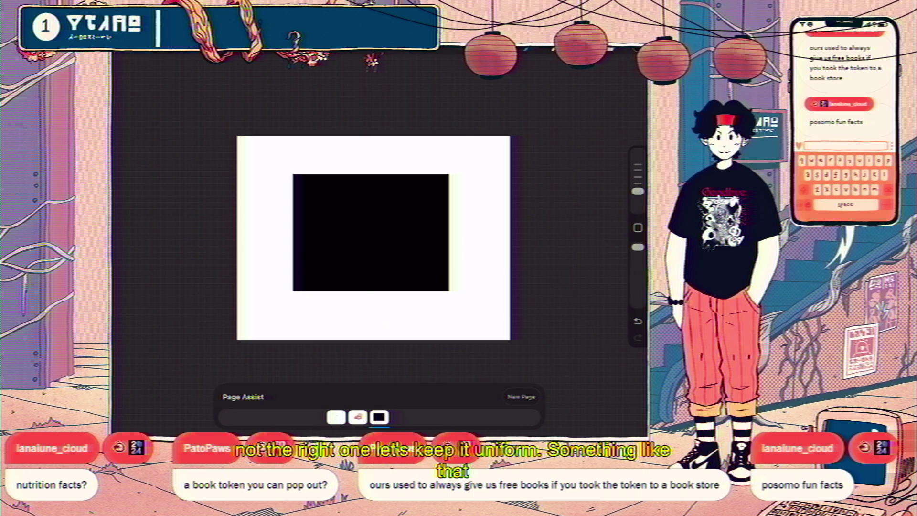
left_click(378, 417)
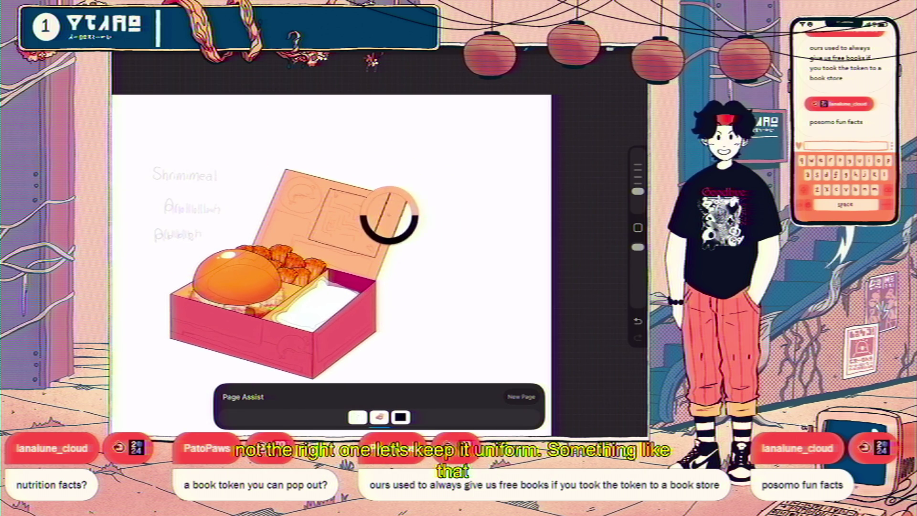
Return to Page 3 and ColorDrop peach onto the black square's layer
left_click(400, 417)
left_click(616, 60)
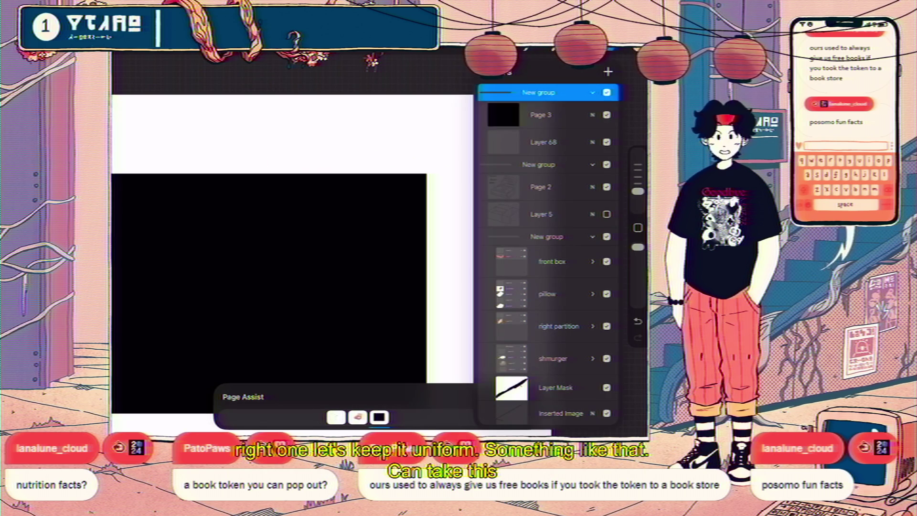
left_click(537, 117)
left_click_drag(635, 60, 349, 312)
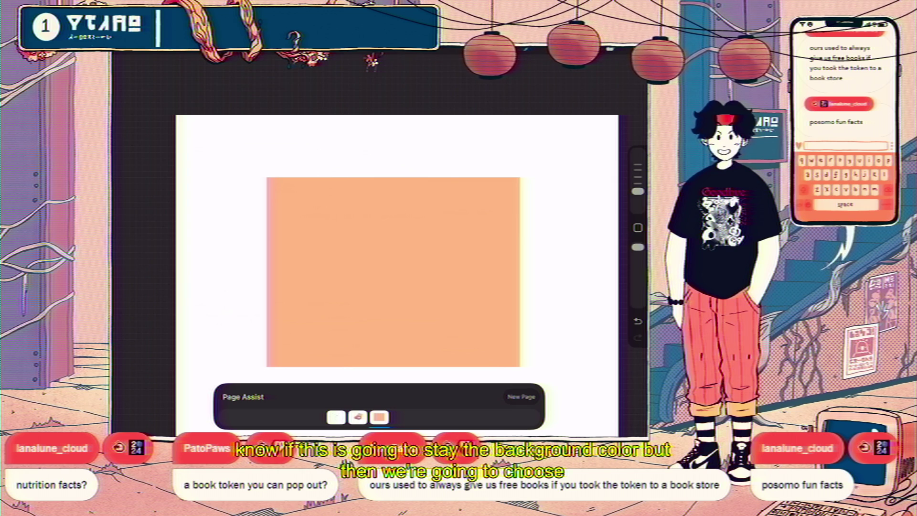
Select the Page 3 layer and start a selection
key("l")
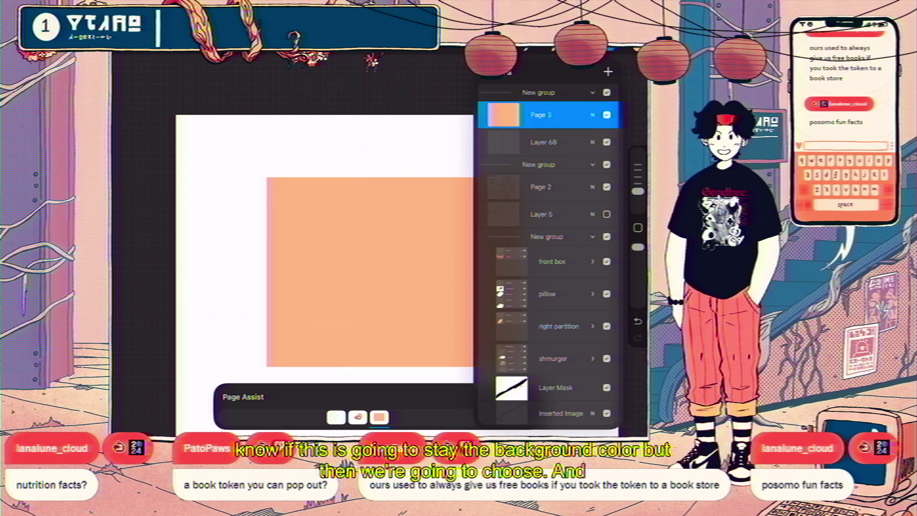
left_click(549, 114)
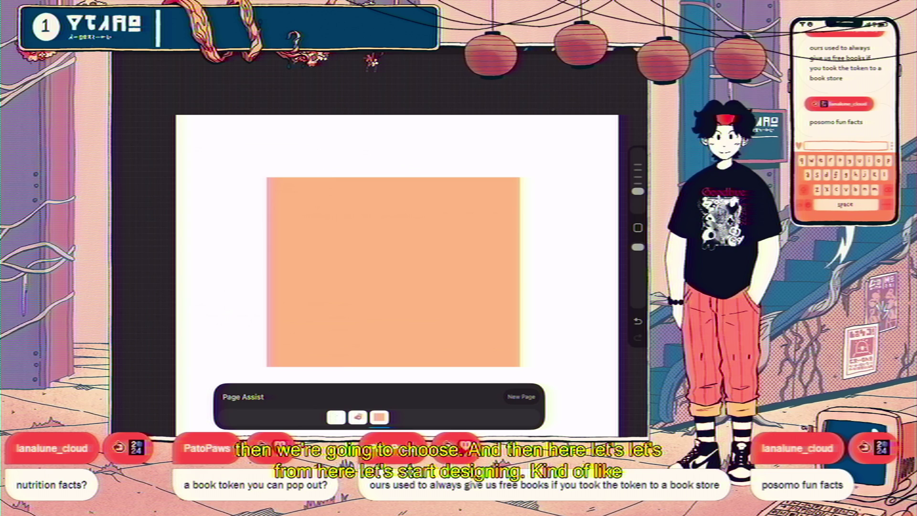
key("s")
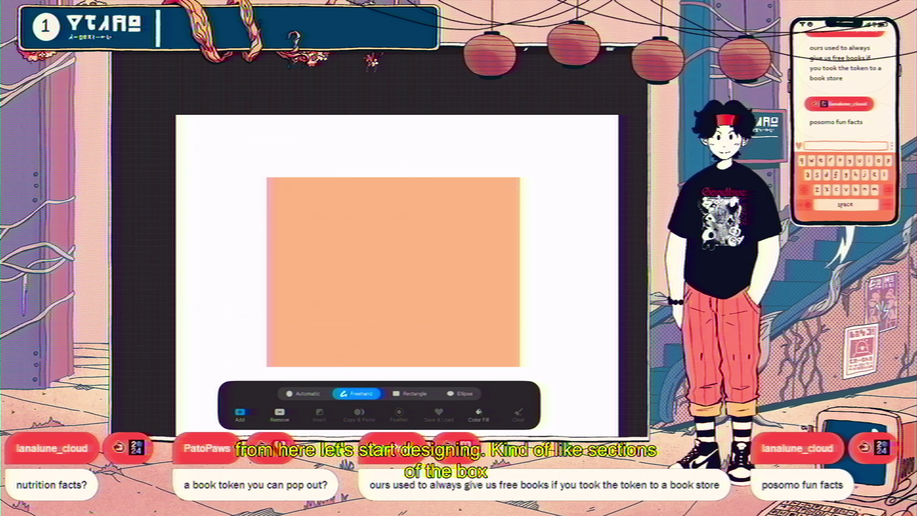
Fill a rectangle in the peach panel's upper right with white, nudged slightly down-left
left_click_drag(516, 182, 501, 193)
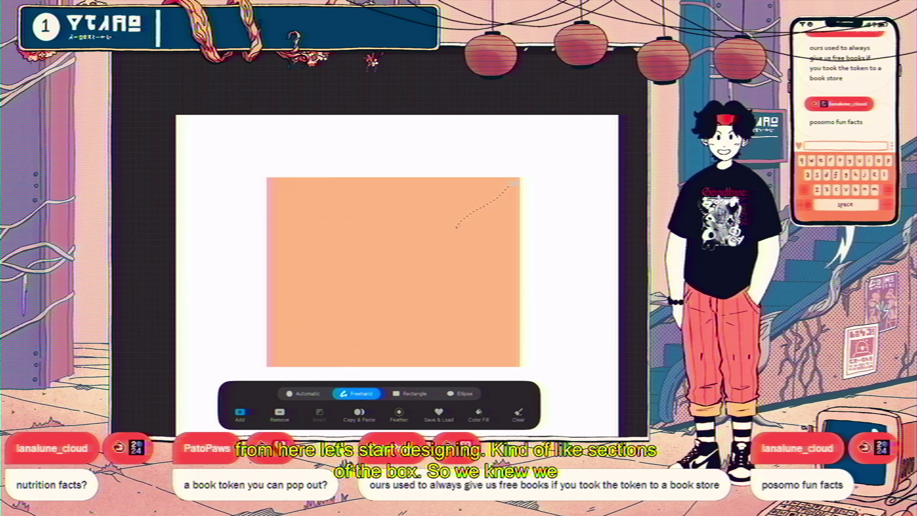
left_click(410, 394)
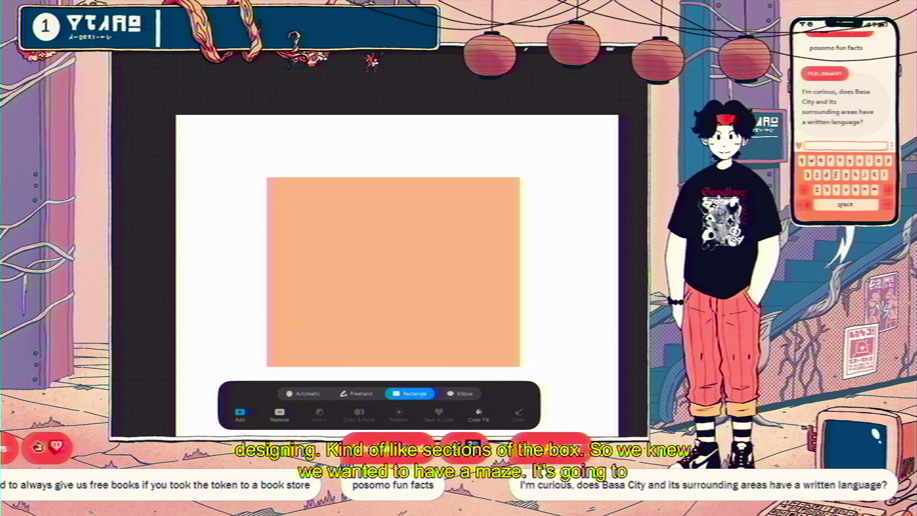
mouse_move(513, 186)
left_mouse_down()
mouse_move(465, 209)
mouse_move(386, 285)
left_mouse_up()
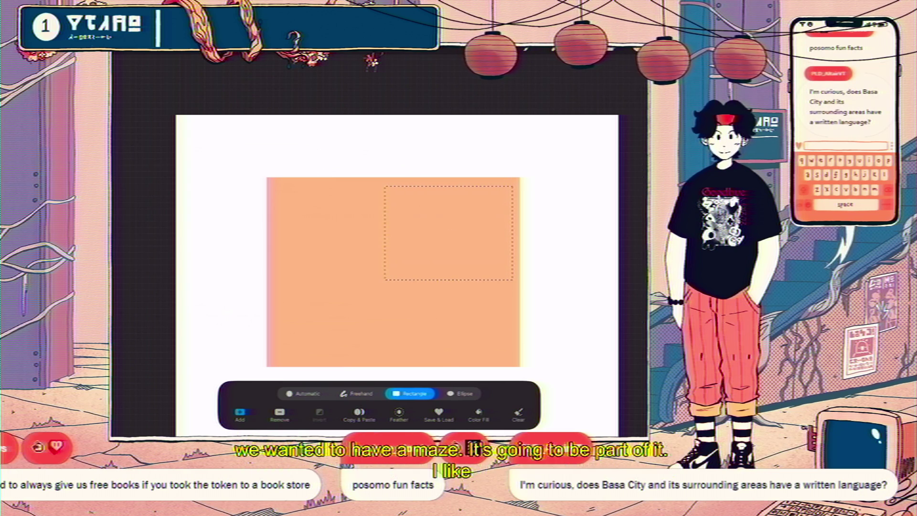
left_click(637, 50)
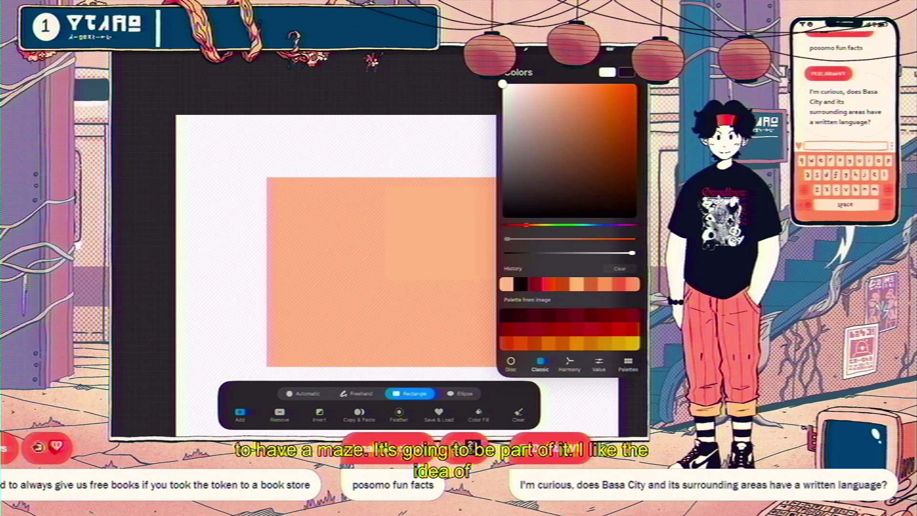
left_click_drag(637, 50, 449, 234)
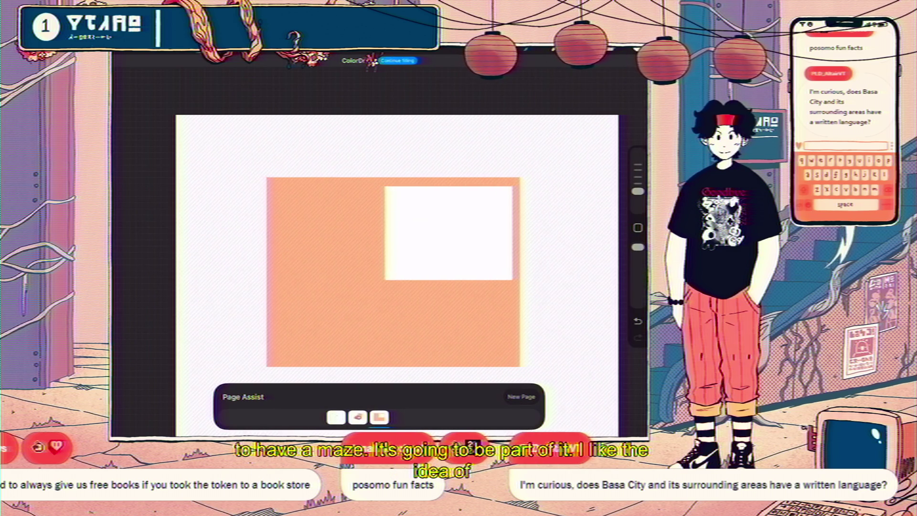
key("v")
left_click_drag(448, 233, 439, 240)
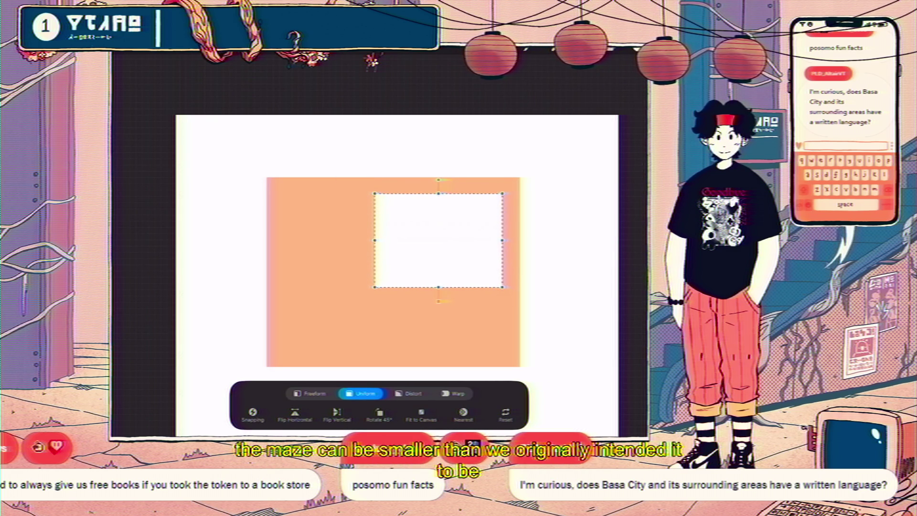
Commit the white rectangle's placement, then hand-letter two script characters with an underline above the peach panel
key("v")
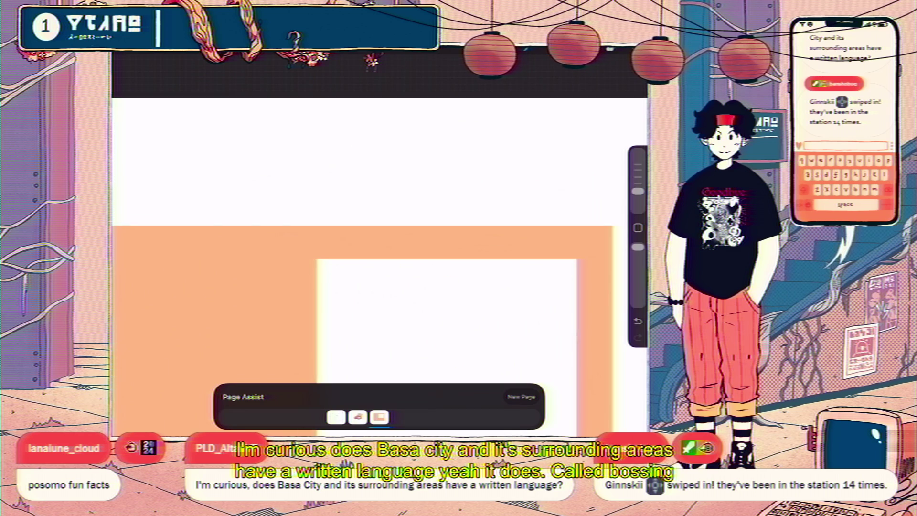
mouse_move(334, 158)
left_mouse_down()
mouse_move(358, 155)
mouse_move(354, 165)
mouse_move(376, 153)
mouse_move(379, 167)
left_mouse_up()
left_click_drag(390, 155, 406, 162)
left_click_drag(341, 177, 411, 174)
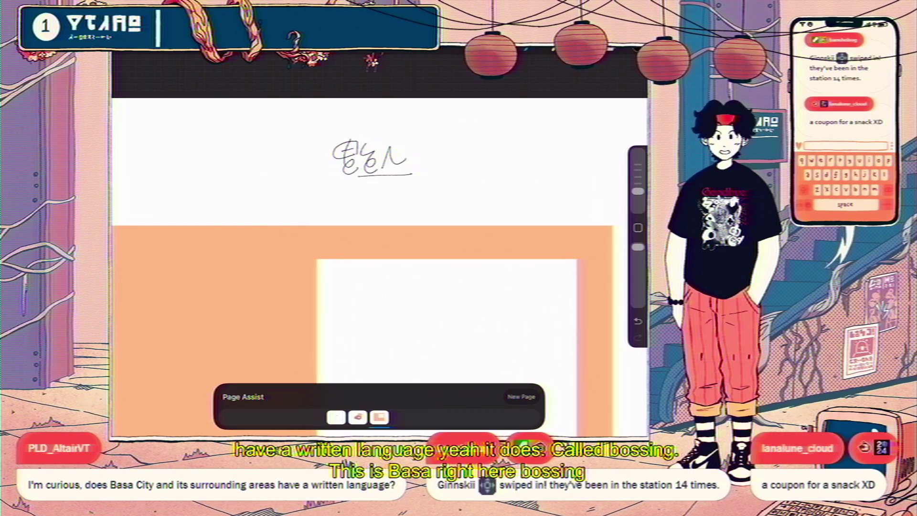